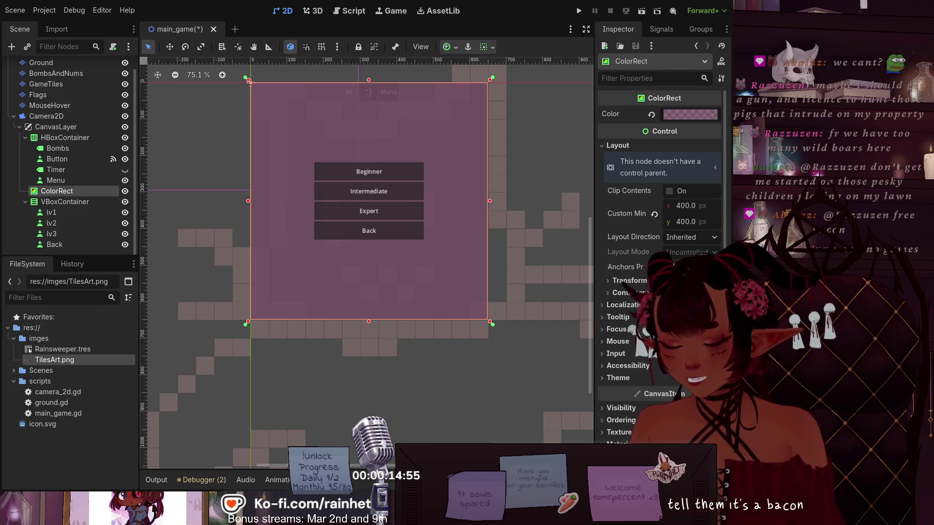
Make VBoxContainer a child of the ColorRect overlay and check the overlay's visibility toggle
{"action": "scroll", "coordinate": [242, 244], "scroll_direction": "down", "scroll_amount": 2}
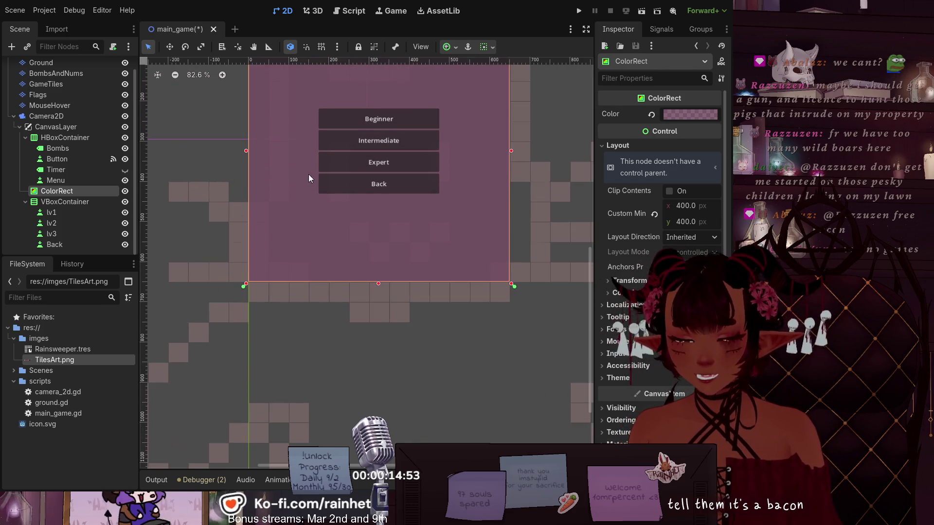
{"action": "scroll", "coordinate": [309, 175], "scroll_direction": "up", "scroll_amount": 3}
{"action": "left_click", "coordinate": [530, 192]}
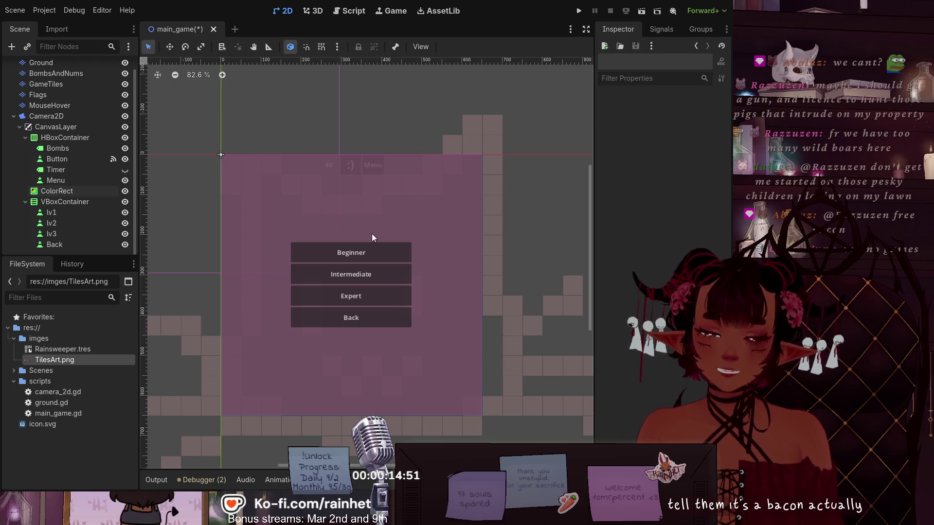
{"action": "scroll", "coordinate": [296, 250], "scroll_direction": "up", "scroll_amount": 1}
{"action": "scroll", "coordinate": [301, 189], "scroll_direction": "up", "scroll_amount": 1}
{"action": "scroll", "coordinate": [300, 189], "scroll_direction": "down", "scroll_amount": 1}
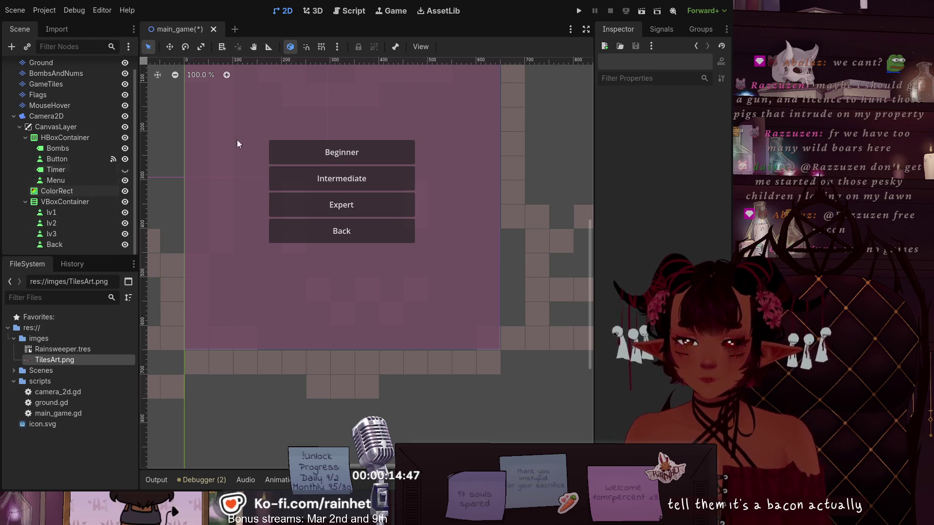
{"action": "scroll", "coordinate": [401, 154], "scroll_direction": "down", "scroll_amount": 1}
{"action": "scroll", "coordinate": [356, 121], "scroll_direction": "up", "scroll_amount": 1}
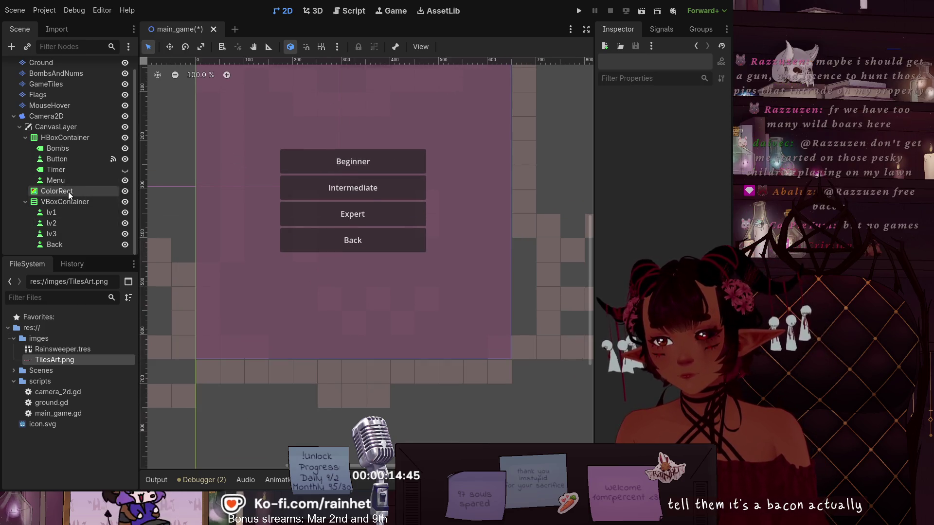
{"action": "left_click_drag", "start_coordinate": [60, 200], "coordinate": [80, 191]}
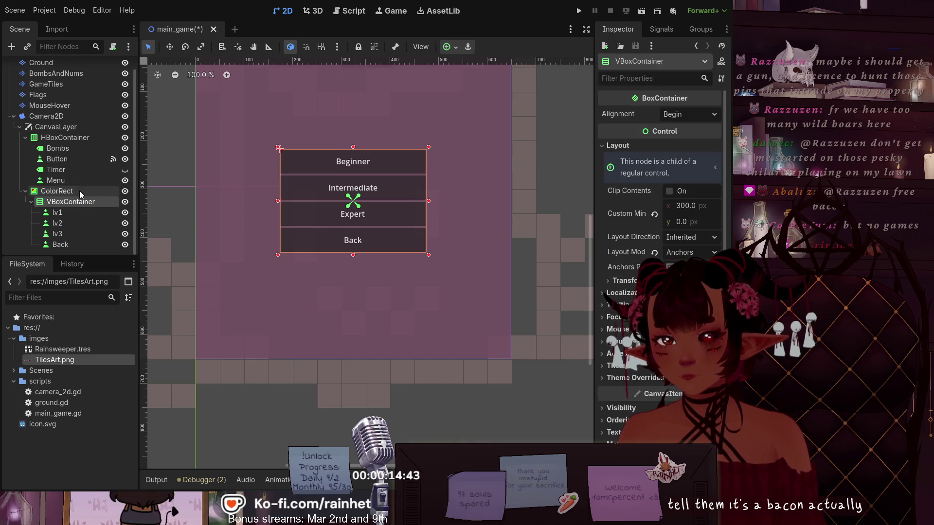
{"action": "left_click", "coordinate": [107, 191]}
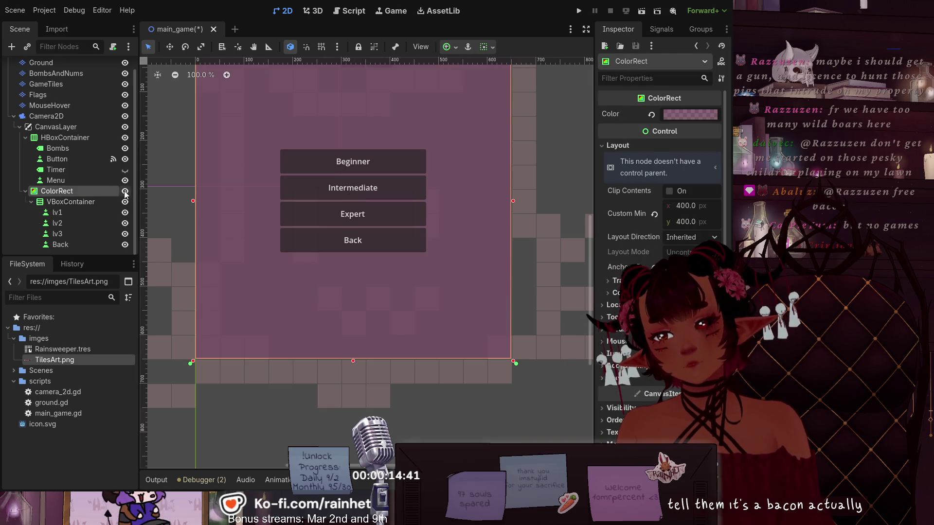
{"action": "double_click", "coordinate": [125, 191]}
{"action": "left_click", "coordinate": [125, 194]}
{"action": "left_click", "coordinate": [125, 195]}
Rename the ColorRect to 'Menu' and bring up the main_game.gd script
{"action": "scroll", "coordinate": [394, 233], "scroll_direction": "up", "scroll_amount": 1}
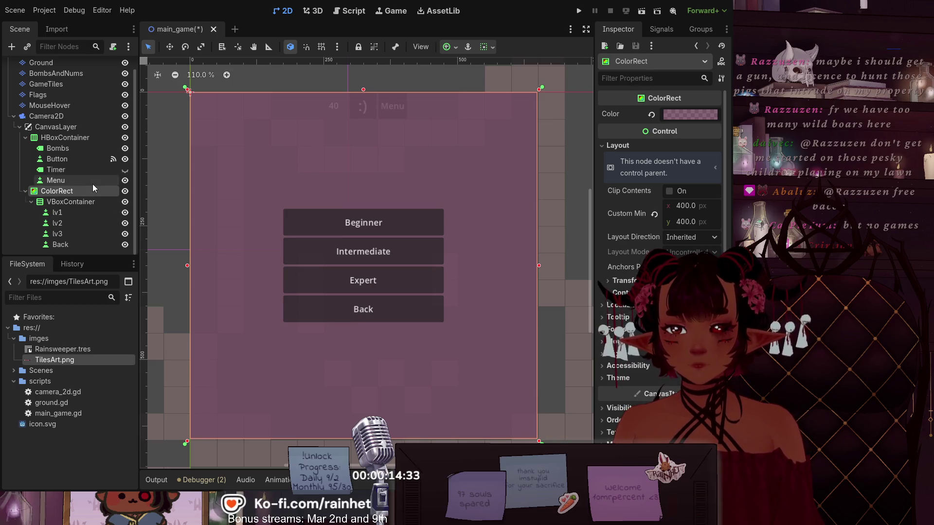
{"action": "scroll", "coordinate": [92, 115], "scroll_direction": "up", "scroll_amount": 1}
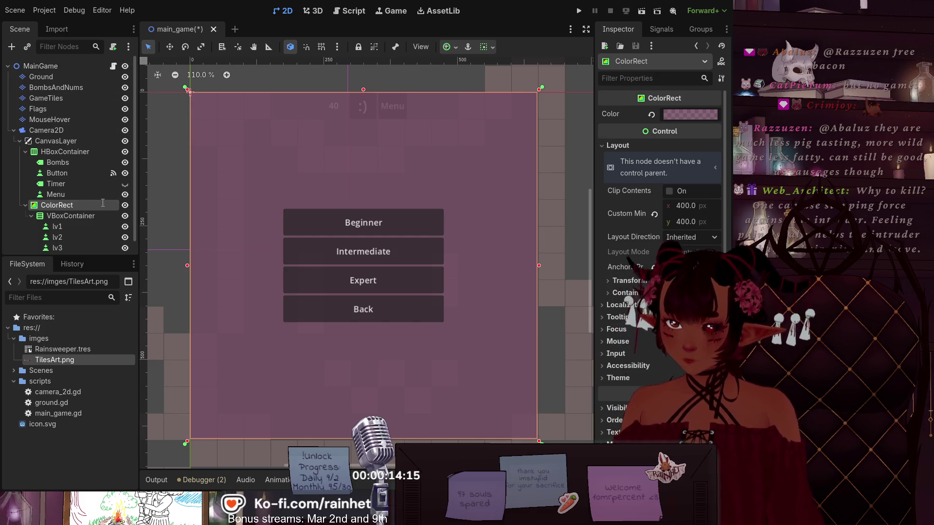
{"action": "type", "text": "Menu"}
{"action": "key", "text": "Return"}
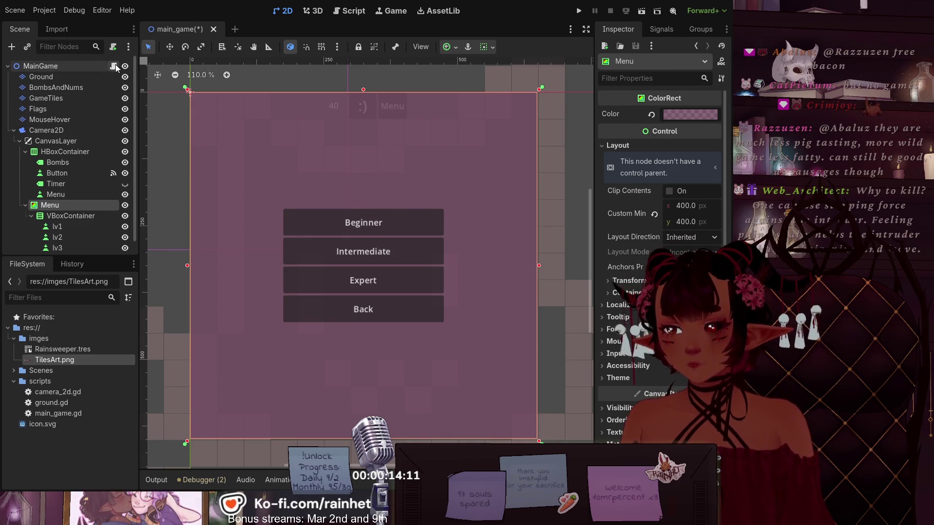
{"action": "left_click", "coordinate": [114, 66]}
{"action": "scroll", "coordinate": [340, 149], "scroll_direction": "up", "scroll_amount": 8}
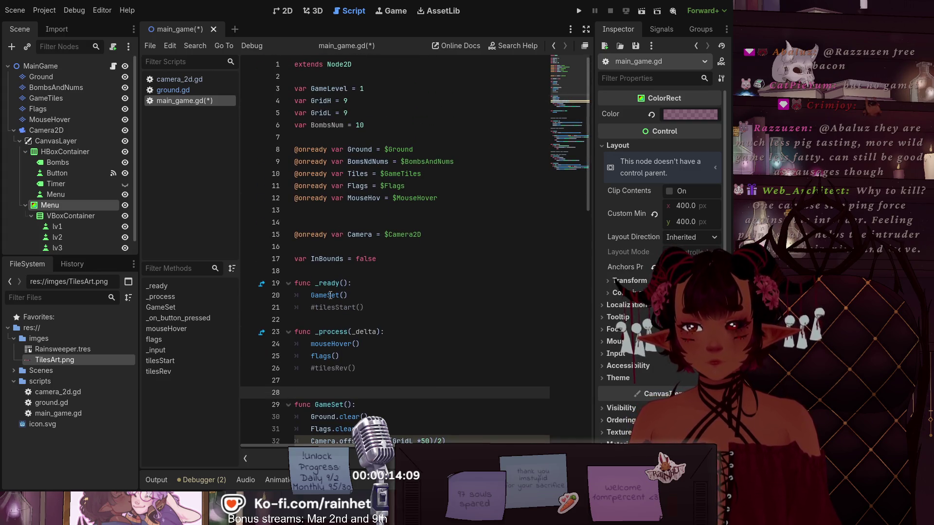
{"action": "left_click", "coordinate": [63, 203], "text": "ctrl"}
{"action": "mouse_move", "coordinate": [85, 204]}
{"action": "left_mouse_down"}
{"action": "mouse_move", "coordinate": [322, 211]}
{"action": "mouse_move", "coordinate": [310, 209]}
{"action": "mouse_move", "coordinate": [294, 247]}
{"action": "left_mouse_up"}
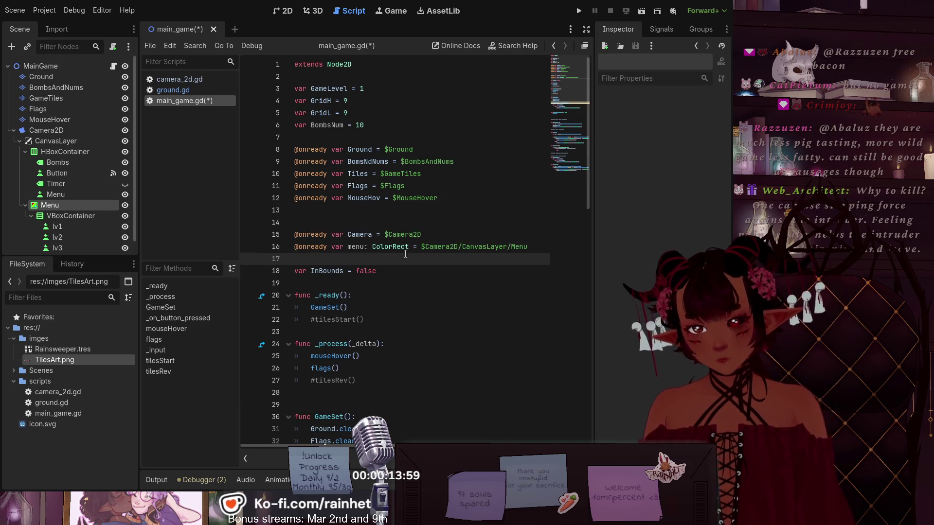
{"action": "left_click_drag", "start_coordinate": [348, 247], "coordinate": [413, 251]}
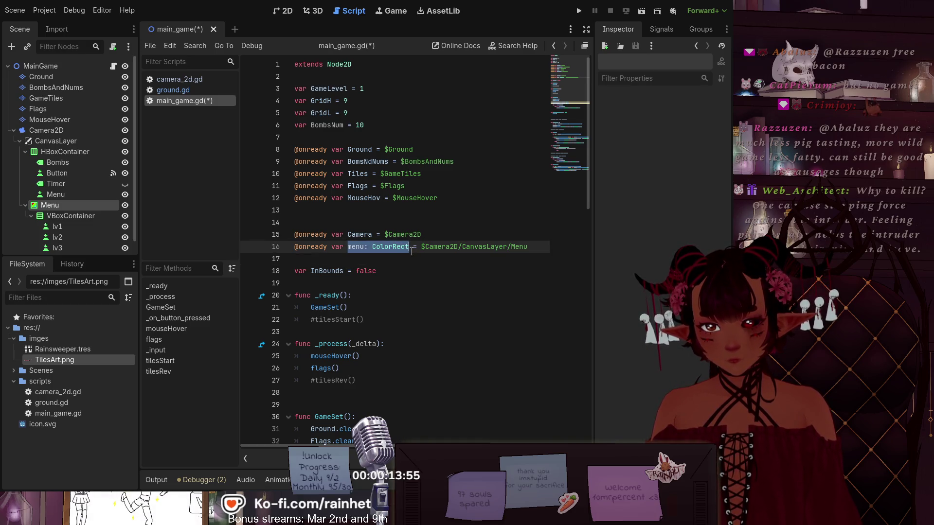
{"action": "type", "text": "Menu"}
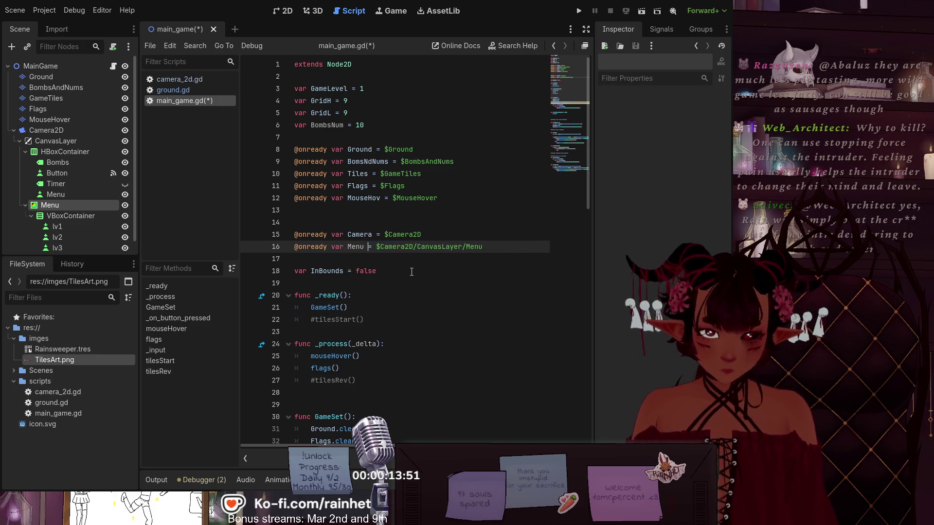
{"action": "key", "text": "Down"}
{"action": "key", "text": "Down"}
{"action": "key", "text": "Down"}
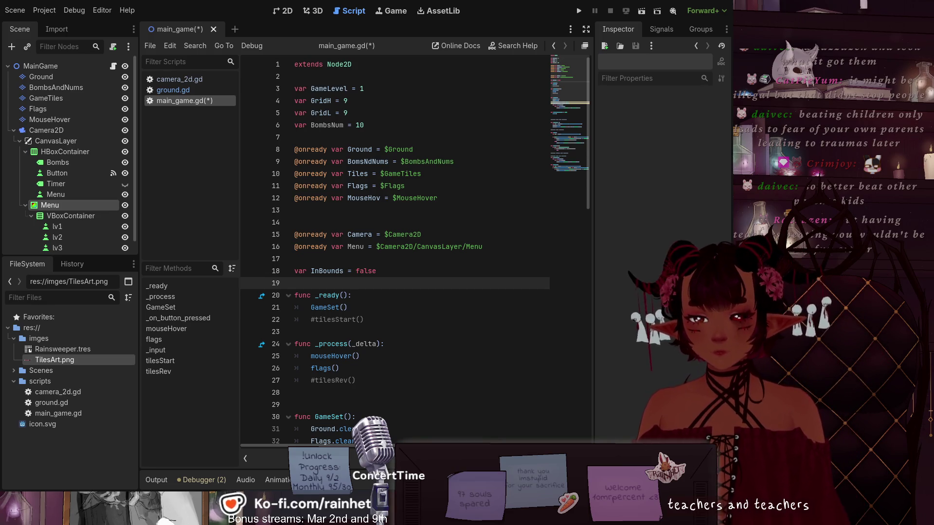
Place the cursor inside the GameSet function body in main_game.gd
{"action": "left_click", "coordinate": [419, 434]}
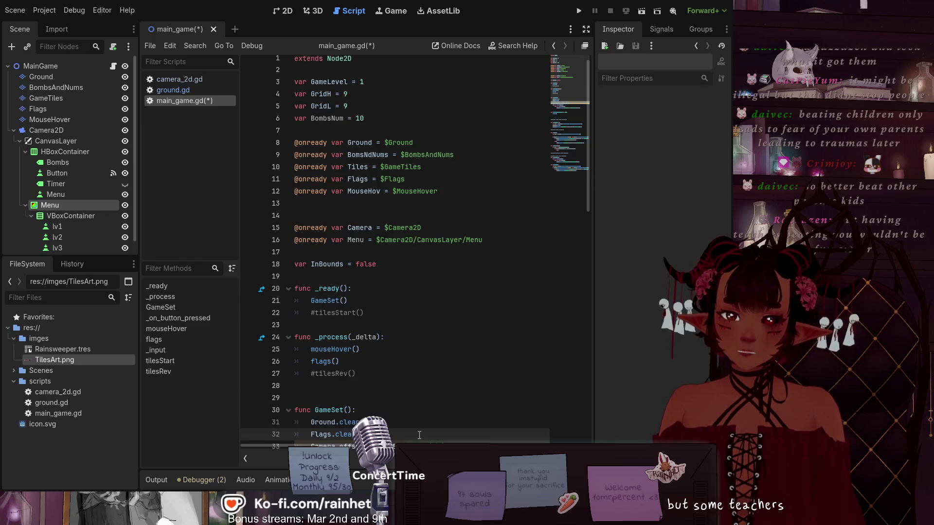
Add 'Menu.visible = false' on a new line after GameSet() in _ready()
{"action": "scroll", "coordinate": [405, 375], "scroll_direction": "up", "scroll_amount": 1}
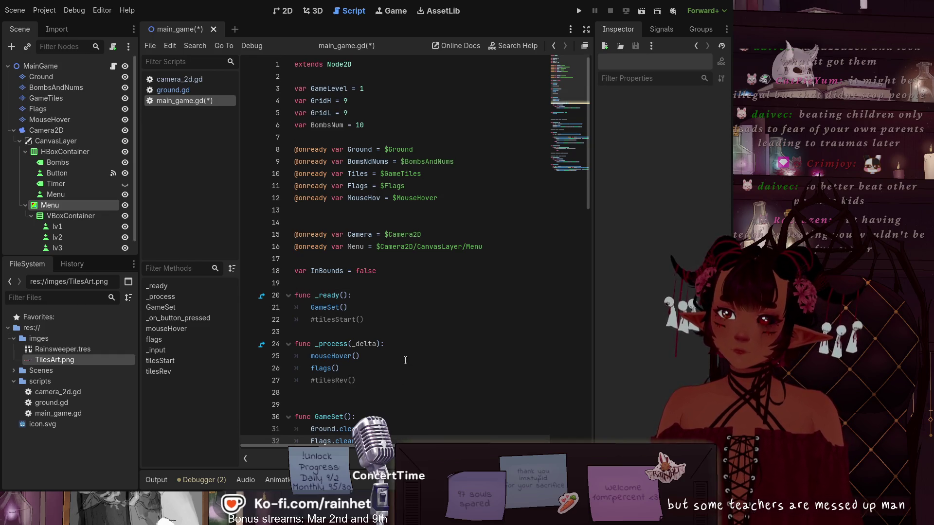
{"action": "left_click", "coordinate": [347, 258]}
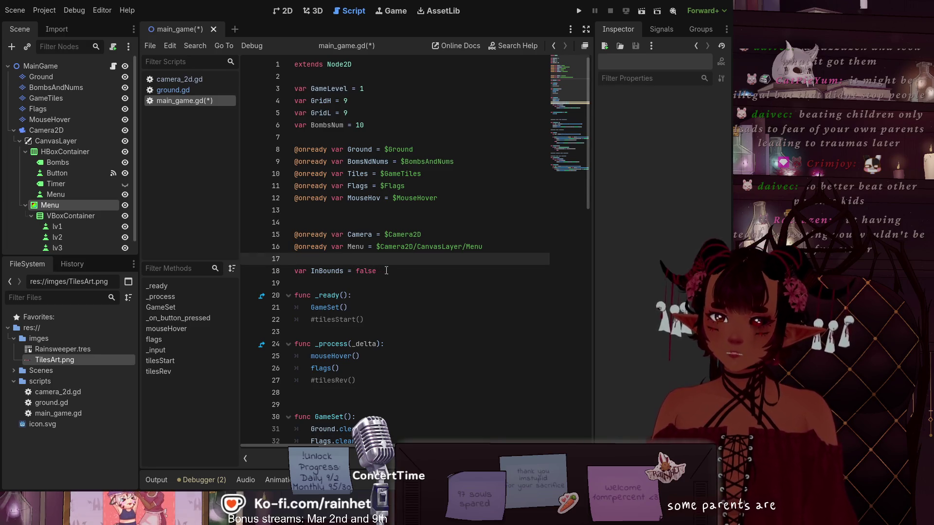
{"action": "scroll", "coordinate": [324, 335], "scroll_direction": "down", "scroll_amount": 1}
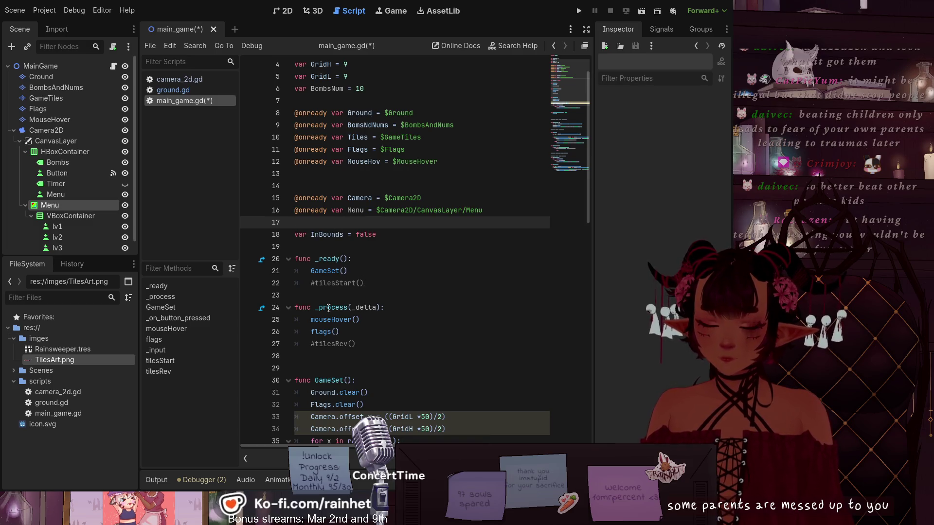
{"action": "left_click", "coordinate": [362, 270]}
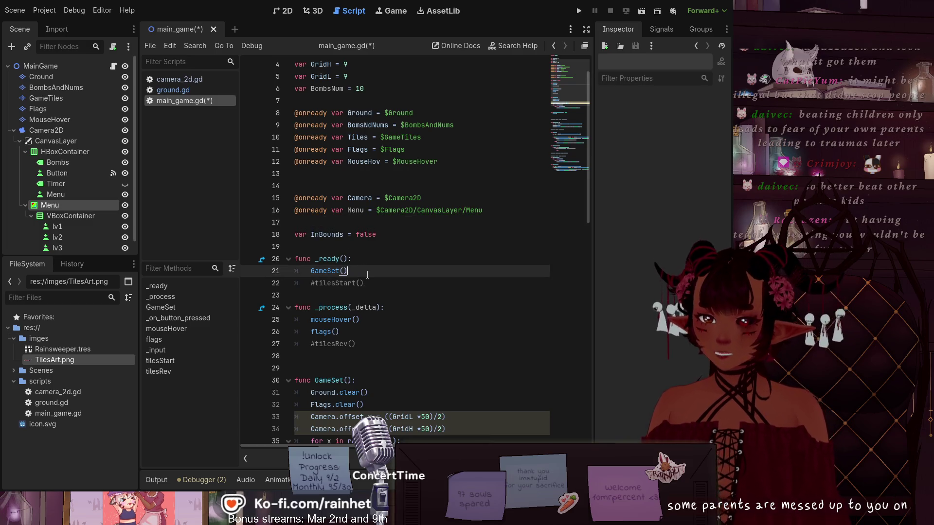
{"action": "key", "text": "Return"}
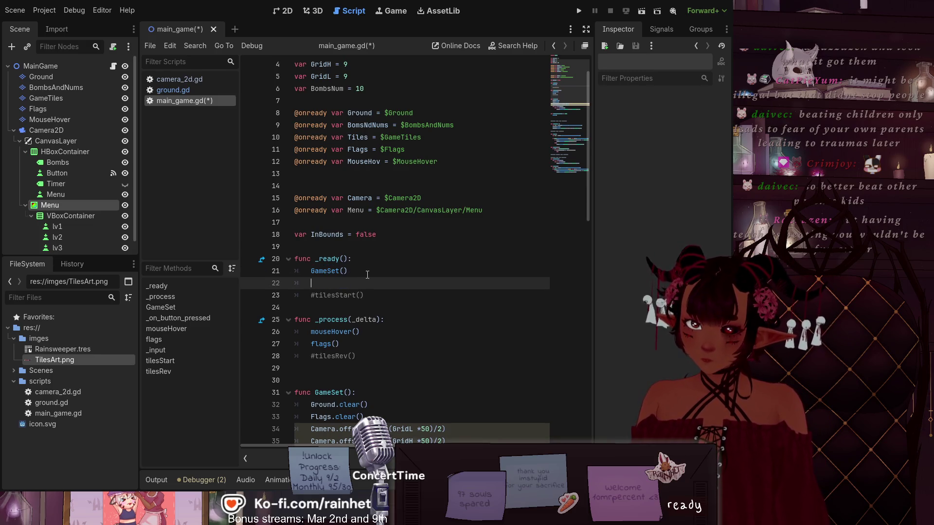
{"action": "type", "text": "M"}
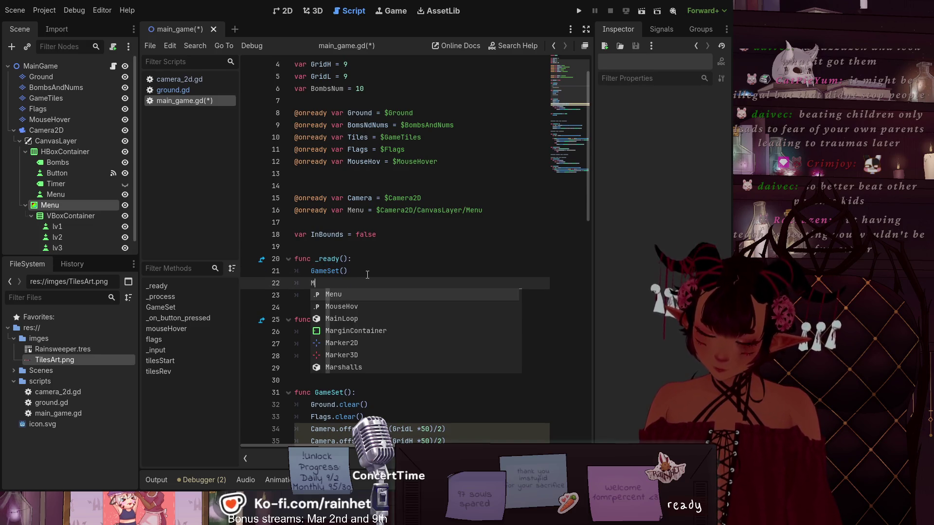
{"action": "key", "text": "Return"}
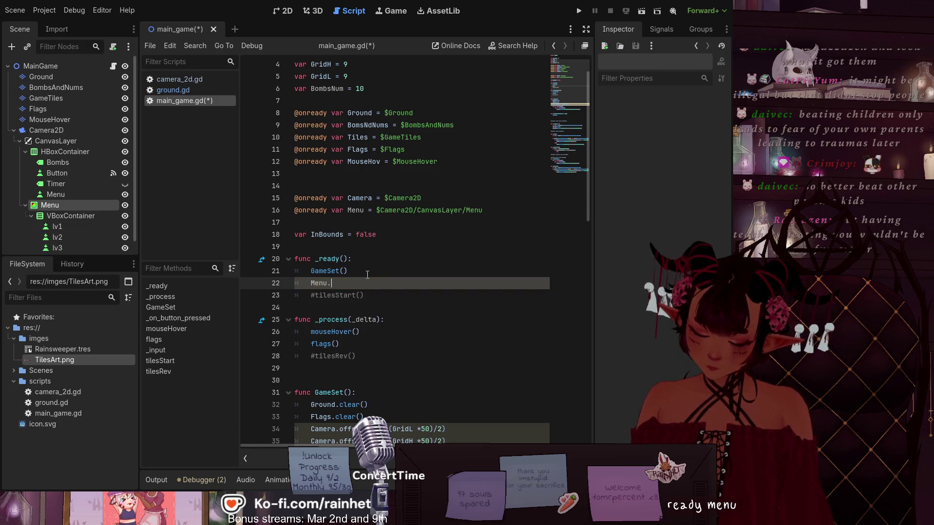
{"action": "type", "text": "visi"}
{"action": "key", "text": "Down"}
{"action": "key", "text": "Return"}
{"action": "type", "text": "= false"}
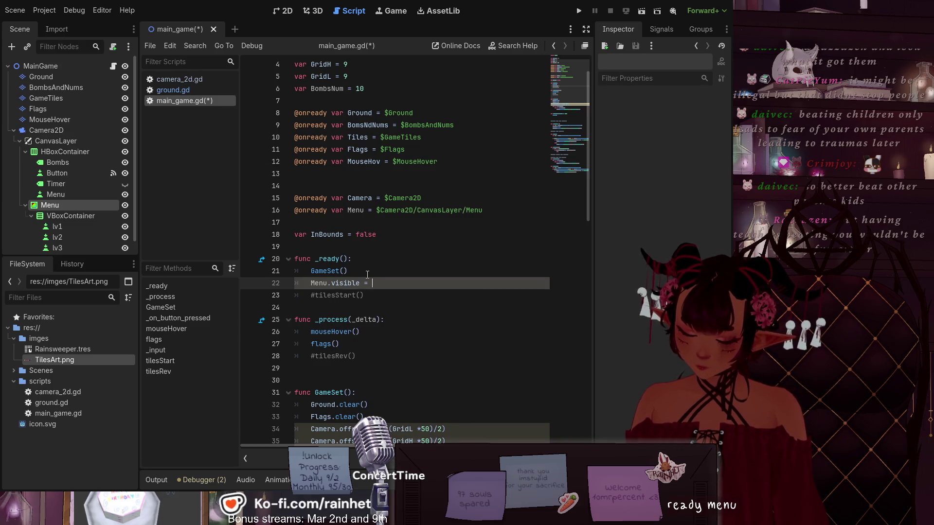
{"action": "left_click", "coordinate": [359, 295]}
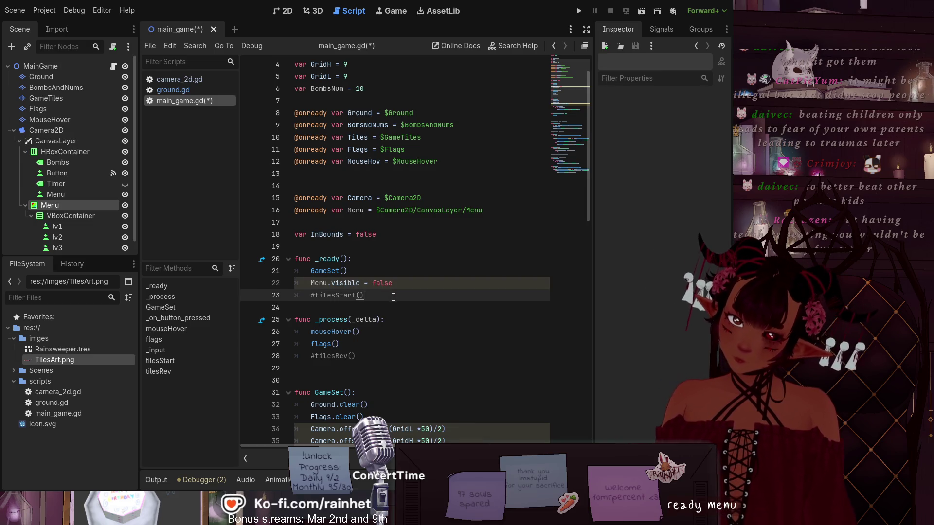
{"action": "scroll", "coordinate": [359, 296], "scroll_direction": "down", "scroll_amount": 8}
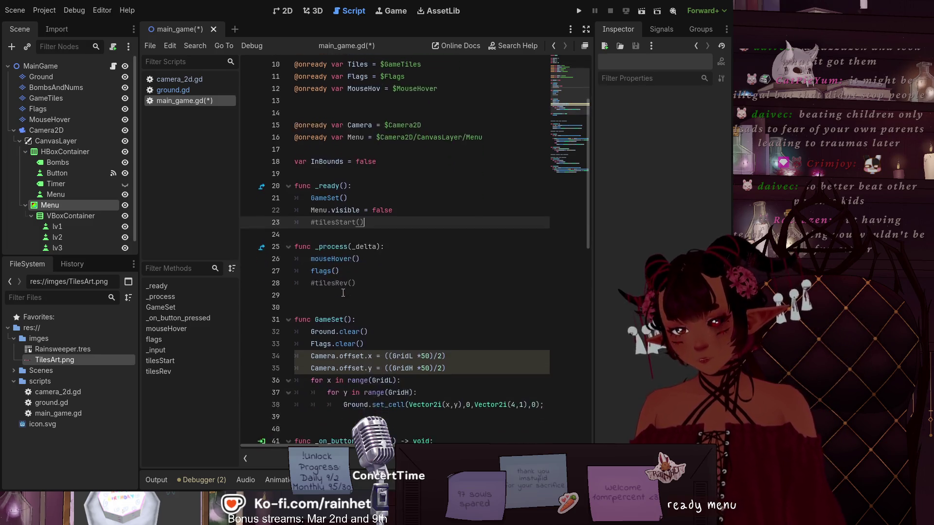
{"action": "scroll", "coordinate": [66, 217], "scroll_direction": "down", "scroll_amount": 1}
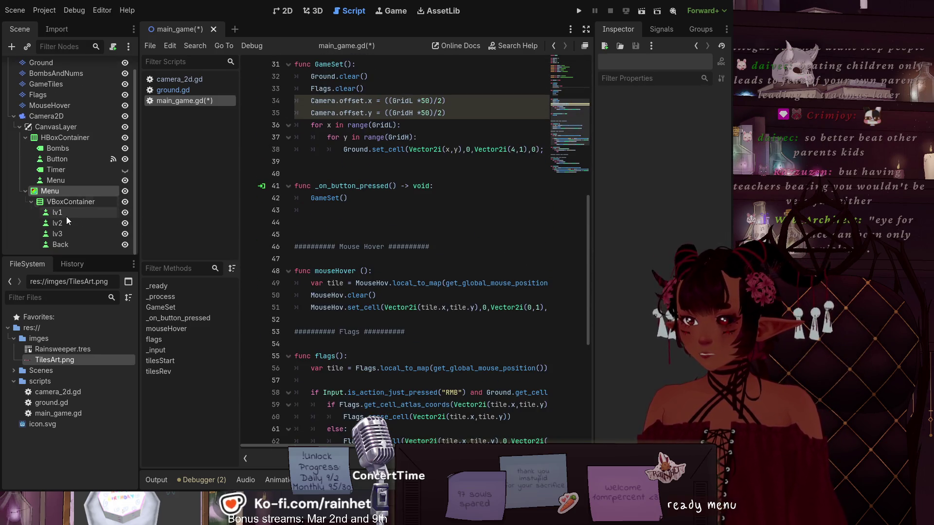
{"action": "left_click", "coordinate": [81, 243]}
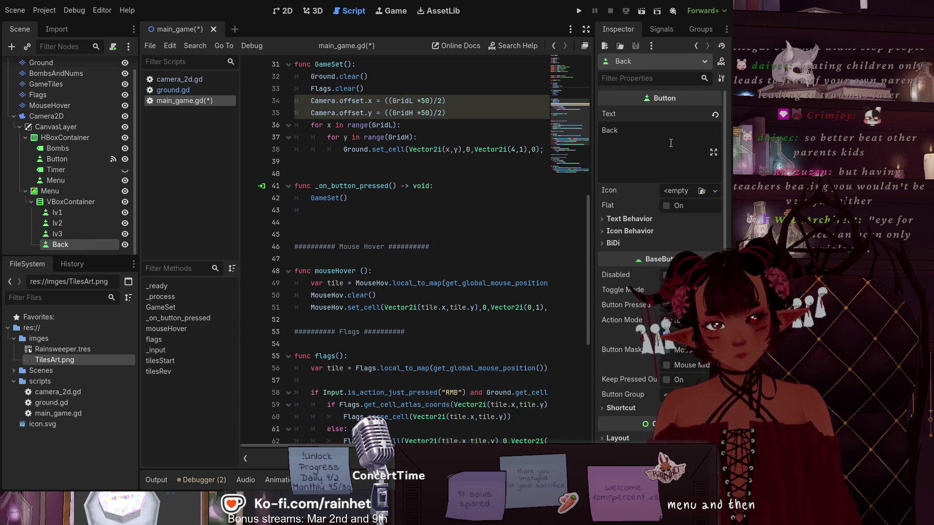
Connect the Back button's pressed signal to a new _on_back_pressed function
{"action": "left_click", "coordinate": [665, 27]}
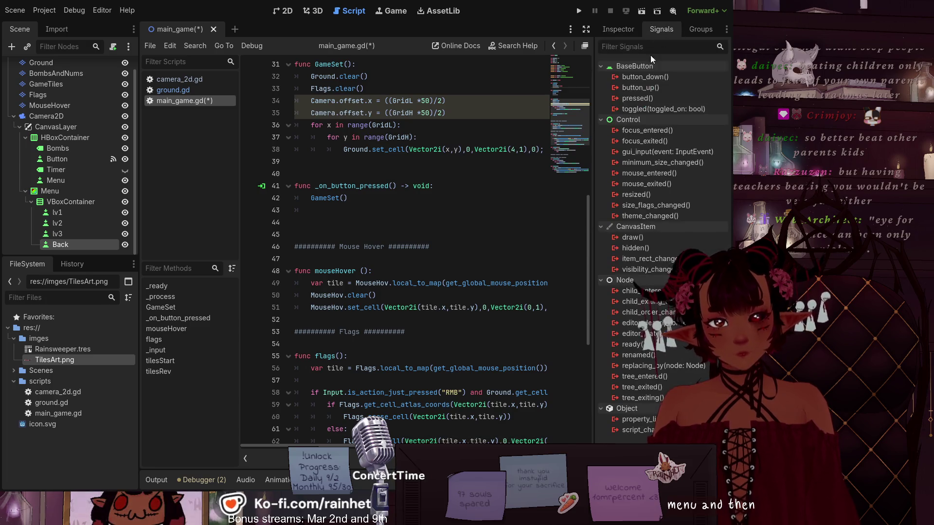
{"action": "left_click", "coordinate": [641, 95]}
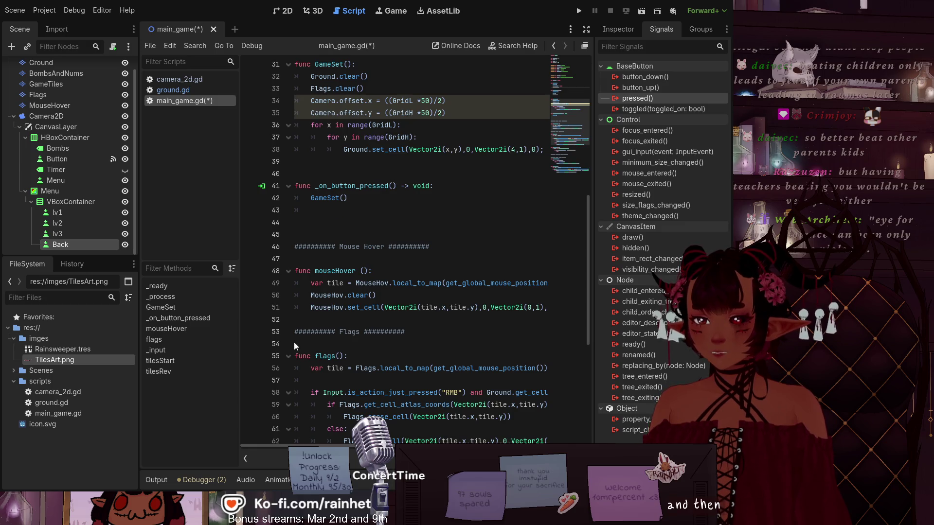
{"action": "left_click_drag", "start_coordinate": [226, 358], "coordinate": [227, 358]}
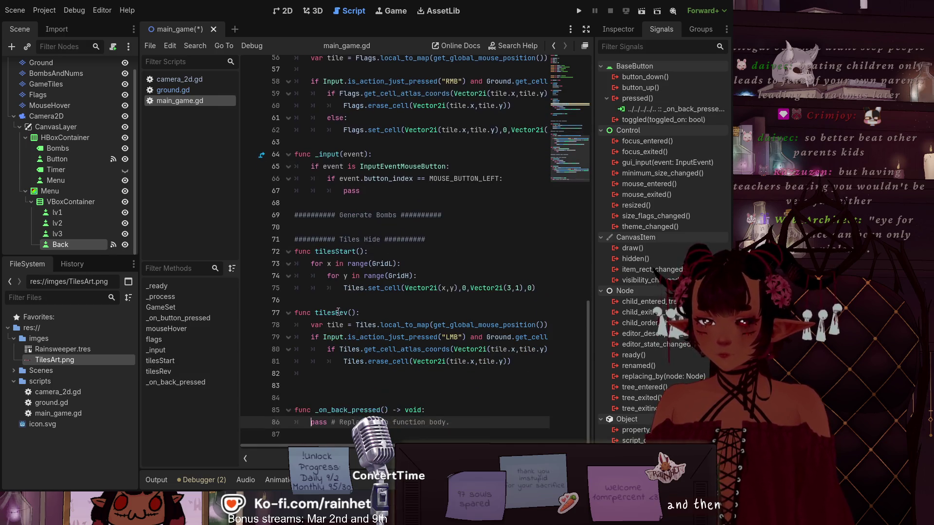
Replace pass in _on_back_pressed with 'Menu.visible = false' and remove the trailing empty line
{"action": "mouse_move", "coordinate": [311, 422]}
{"action": "left_mouse_down"}
{"action": "mouse_move", "coordinate": [487, 428]}
{"action": "mouse_move", "coordinate": [311, 427]}
{"action": "left_mouse_up"}
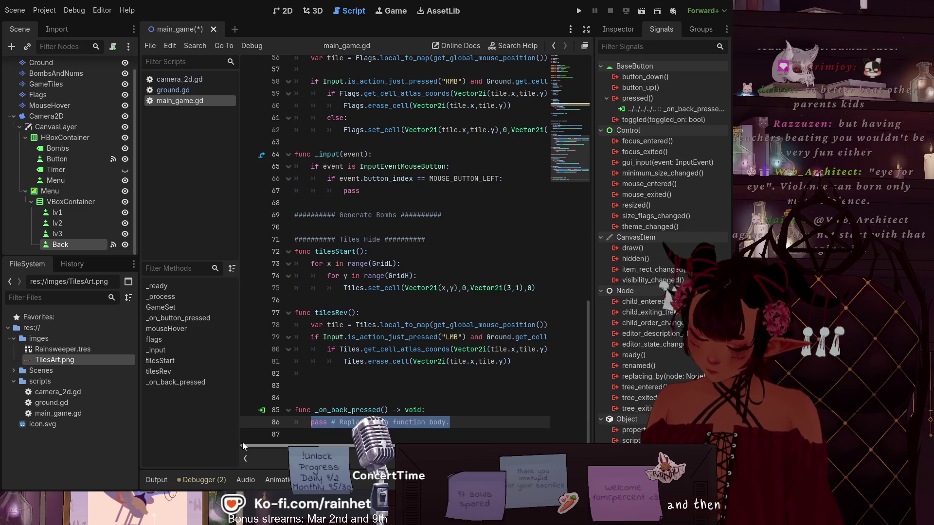
{"action": "type", "text": "Menu"}
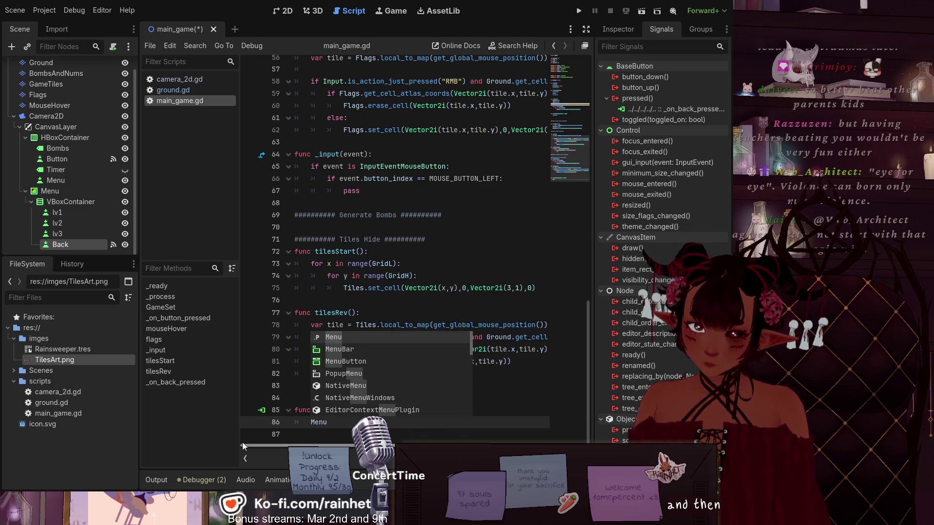
{"action": "type", "text": "."}
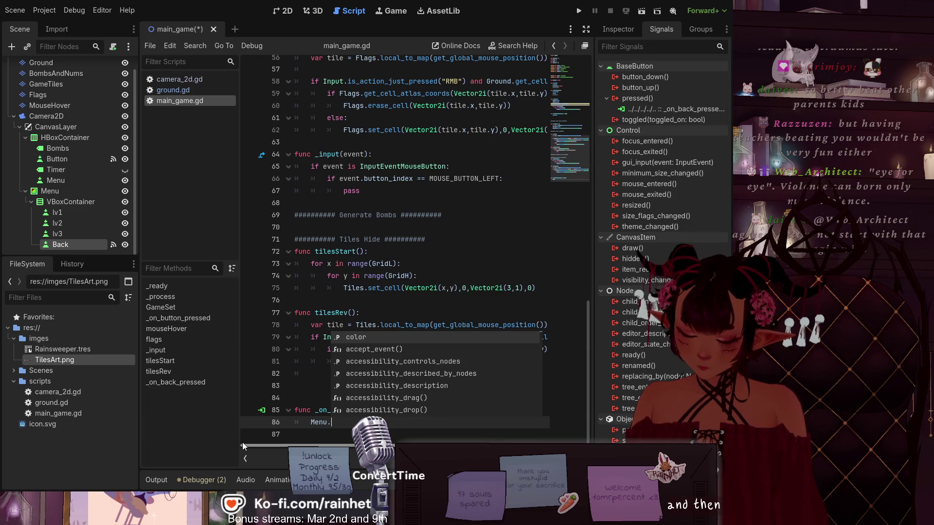
{"action": "type", "text": "visi"}
{"action": "key", "text": "Down"}
{"action": "key", "text": "Down"}
{"action": "key", "text": "Down"}
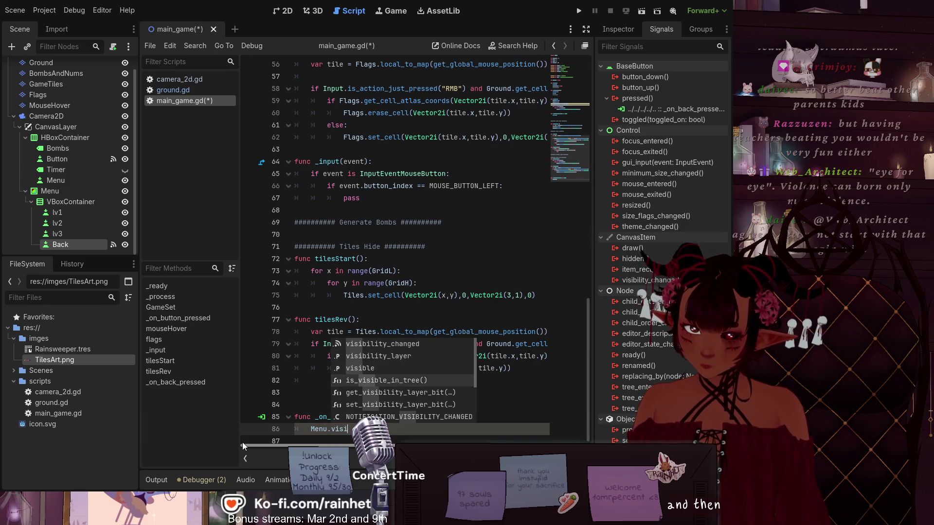
{"action": "type", "text": "b"}
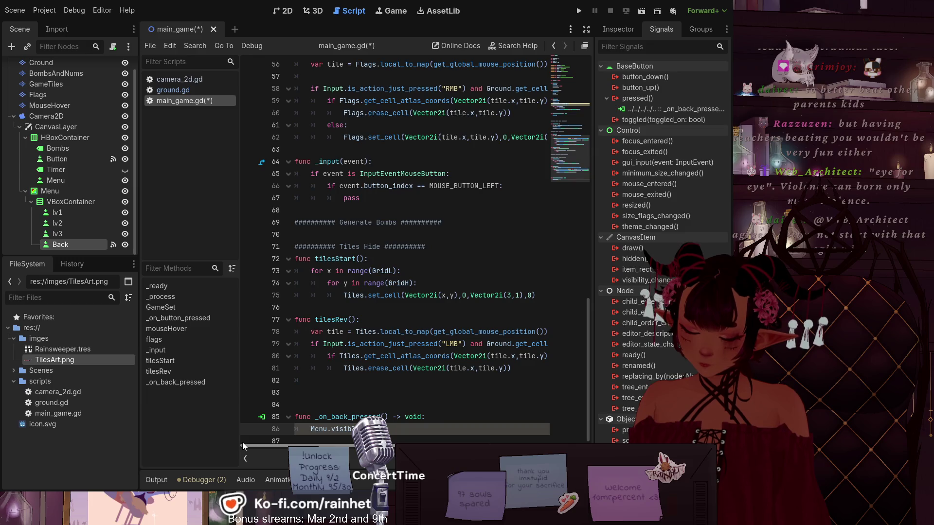
{"action": "type", "text": "le = false"}
{"action": "key", "text": "Return"}
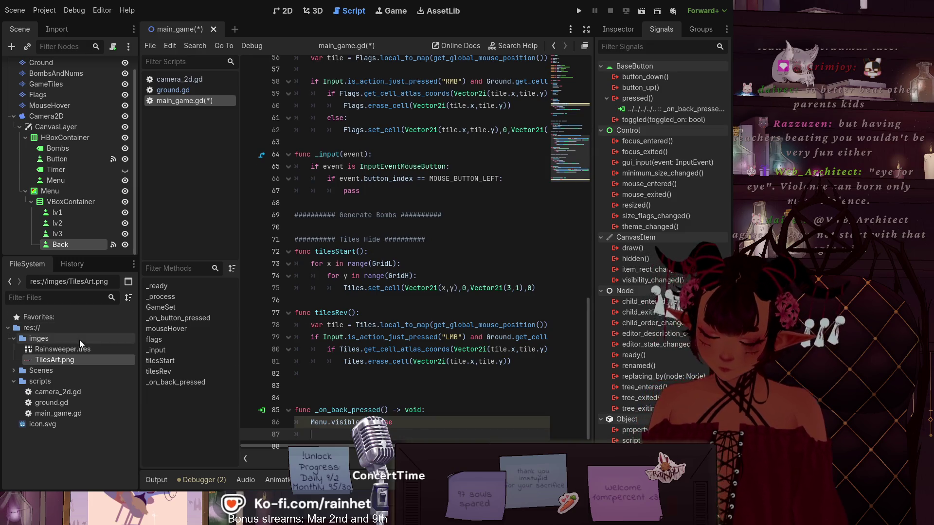
{"action": "key", "text": "BackSpace"}
{"action": "key", "text": "BackSpace"}
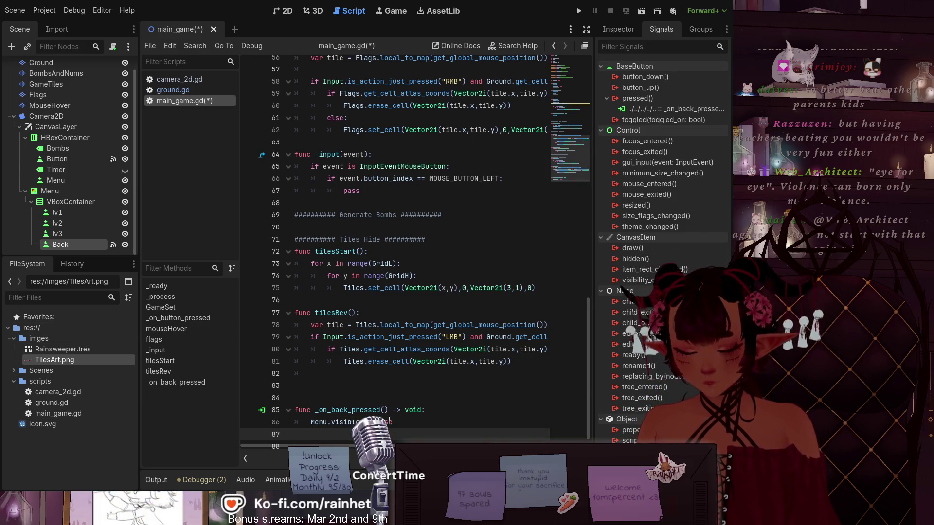
{"action": "left_click", "coordinate": [81, 182]}
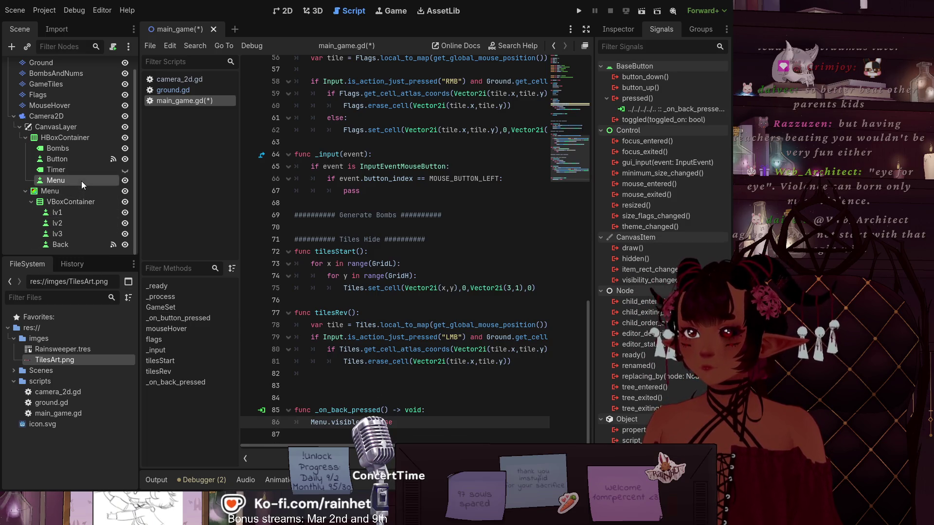
Connect the Menu button's pressed signal to _on_menu_pressed setting 'Menu.visible = true', and save
{"action": "left_click", "coordinate": [642, 98]}
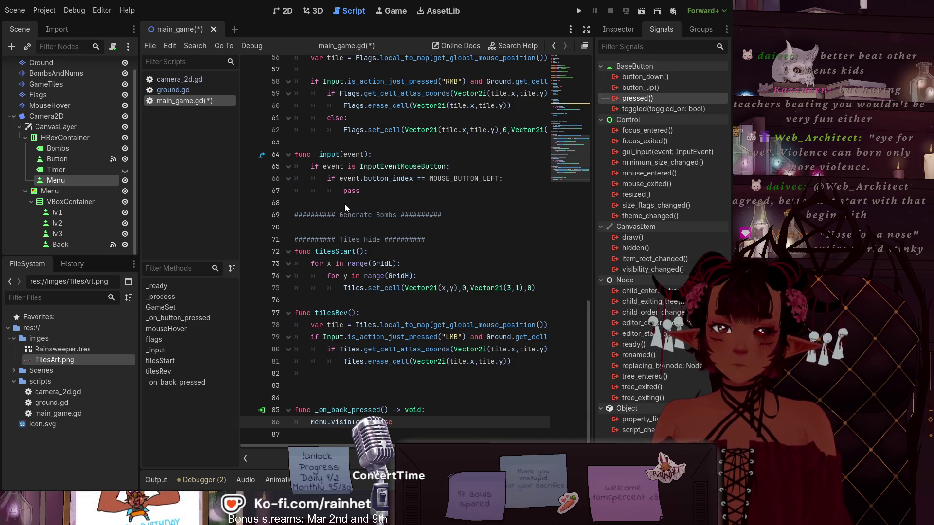
{"action": "key", "text": "Return"}
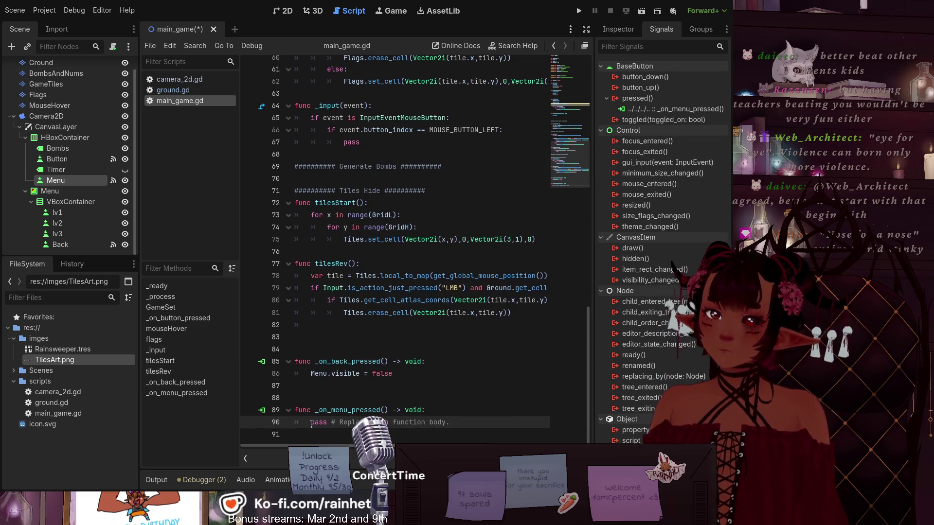
{"action": "left_click_drag", "start_coordinate": [311, 422], "coordinate": [451, 422]}
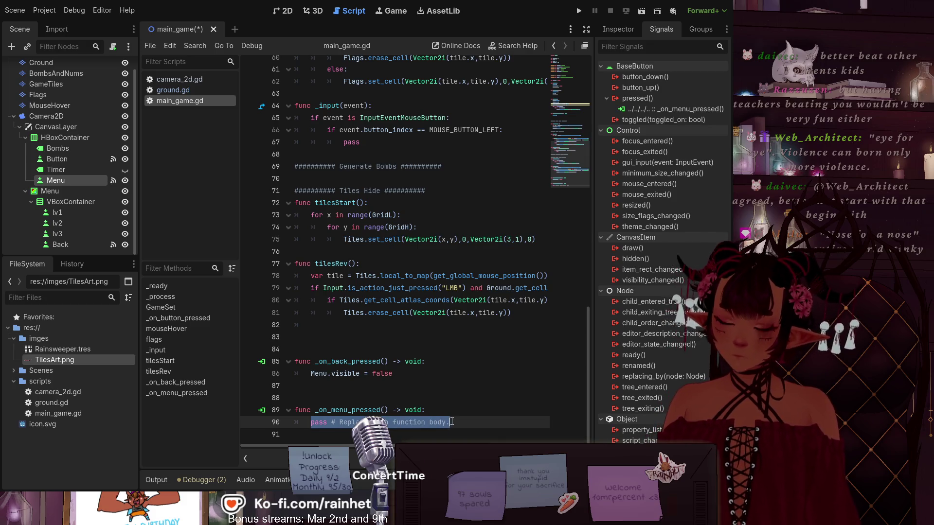
{"action": "type", "text": "Men"}
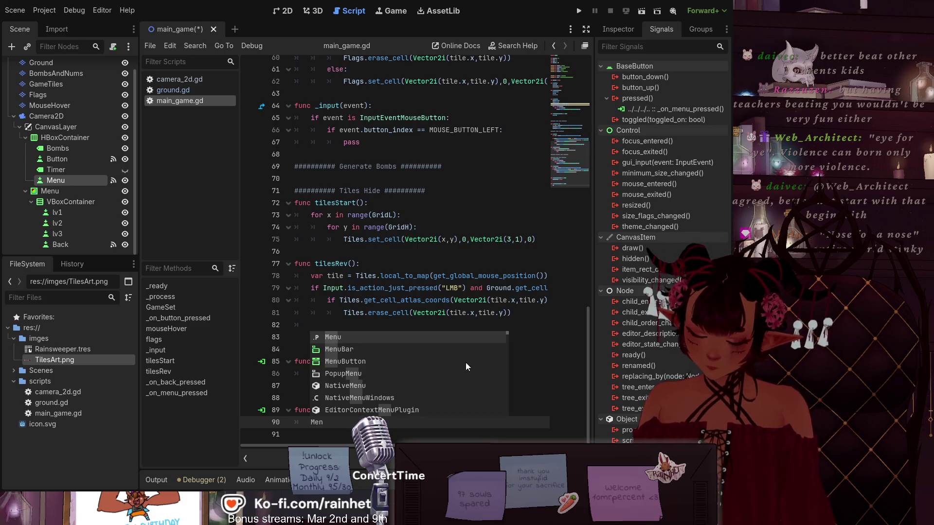
{"action": "type", "text": "u."}
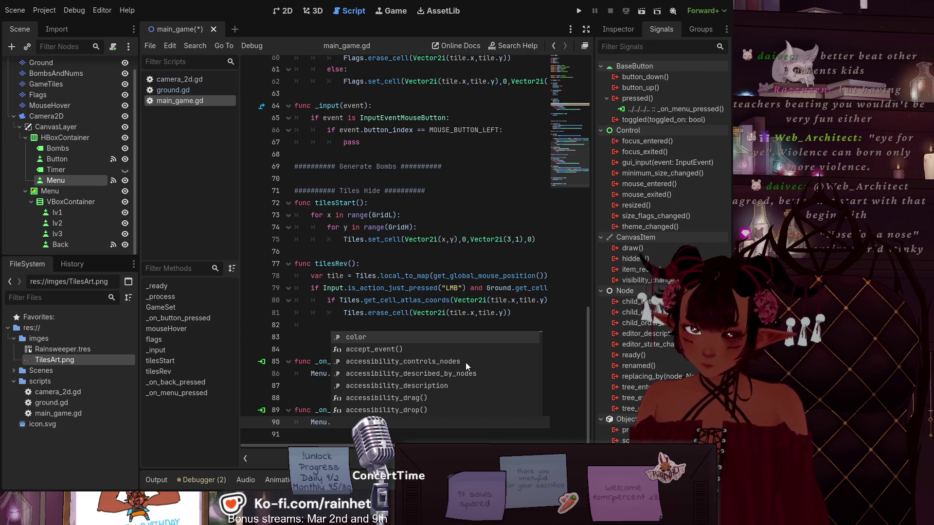
{"action": "type", "text": "visible"}
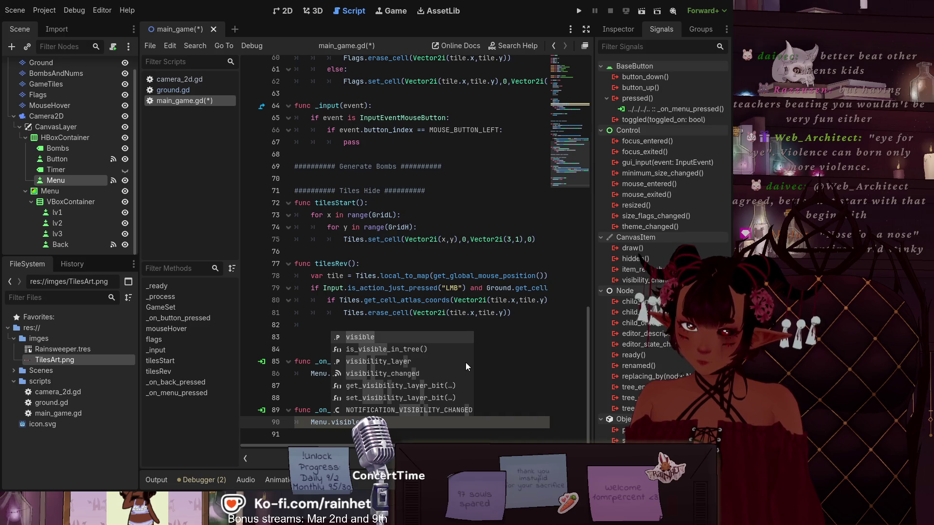
{"action": "type", "text": " = tr"}
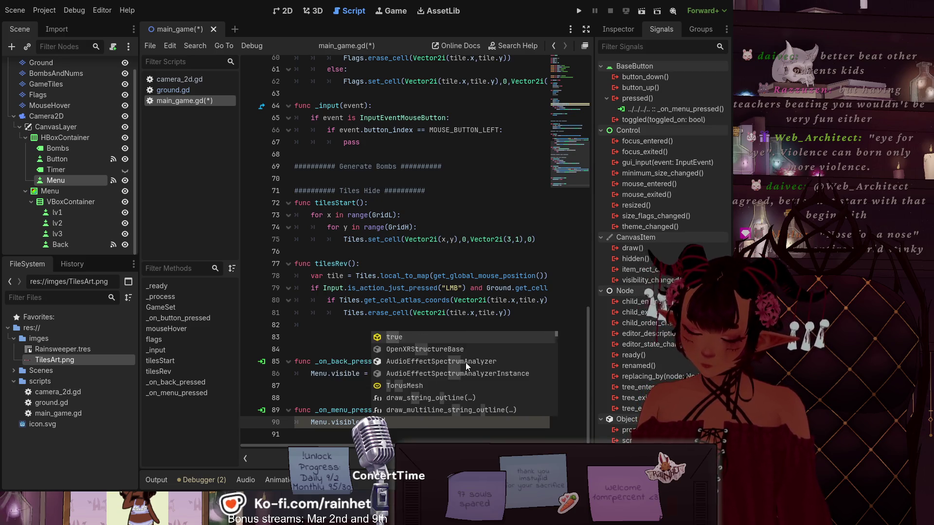
{"action": "type", "text": "false"}
{"action": "key", "text": "Escape"}
{"action": "left_click", "coordinate": [424, 377]}
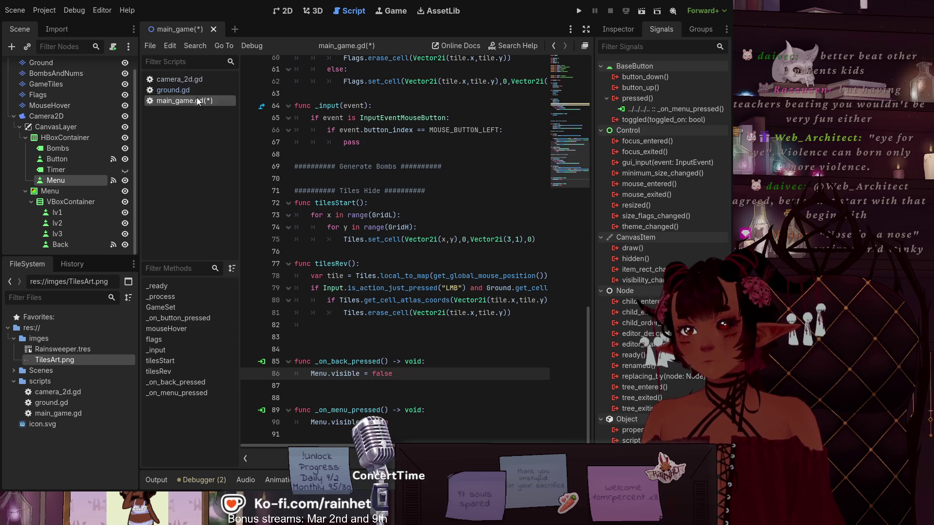
{"action": "key", "text": "ctrl+s"}
{"action": "left_click", "coordinate": [579, 10]}
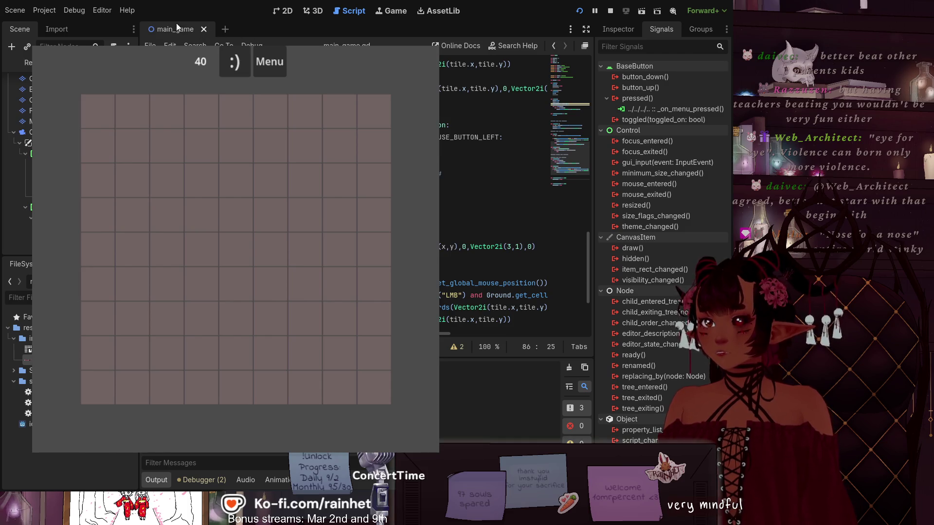
Open the overlay with Menu and close it with Back three times, then stop the game with F8
{"action": "left_click", "coordinate": [275, 66]}
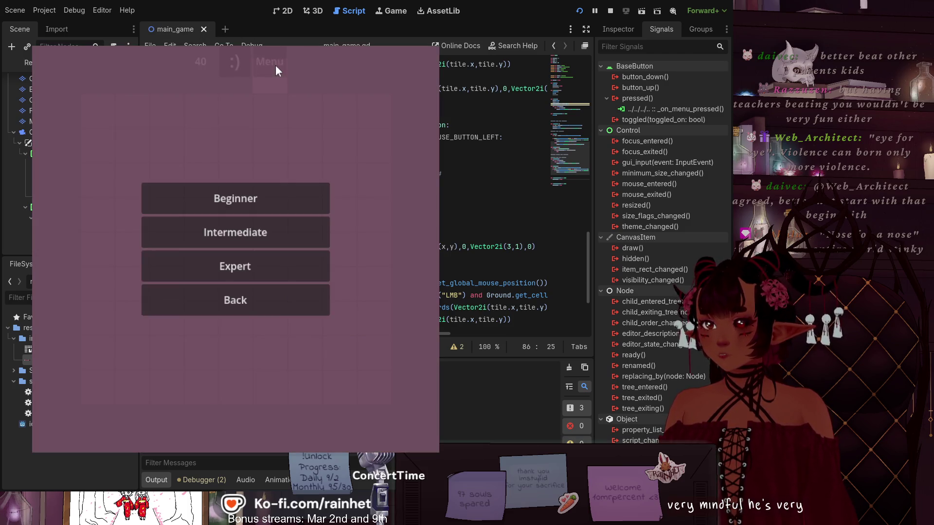
{"action": "left_click", "coordinate": [264, 306]}
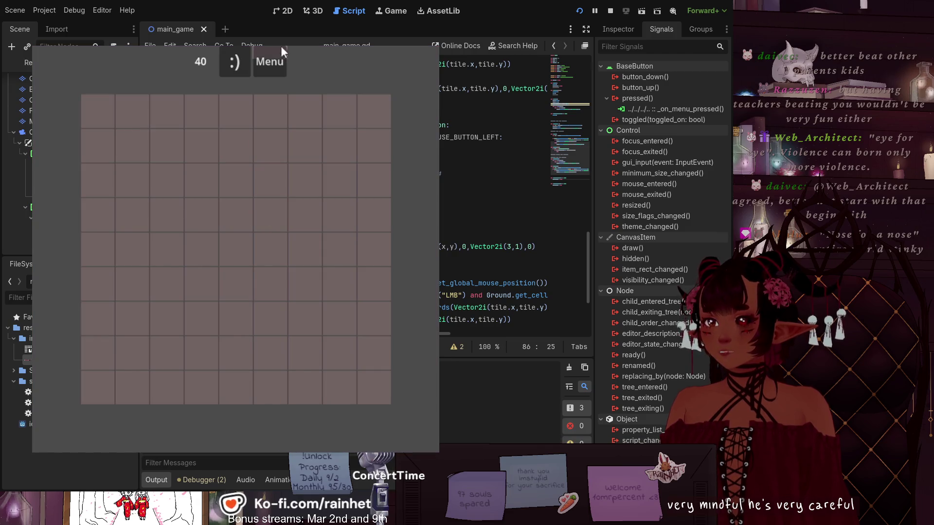
{"action": "left_click", "coordinate": [276, 62]}
{"action": "left_click", "coordinate": [264, 299]}
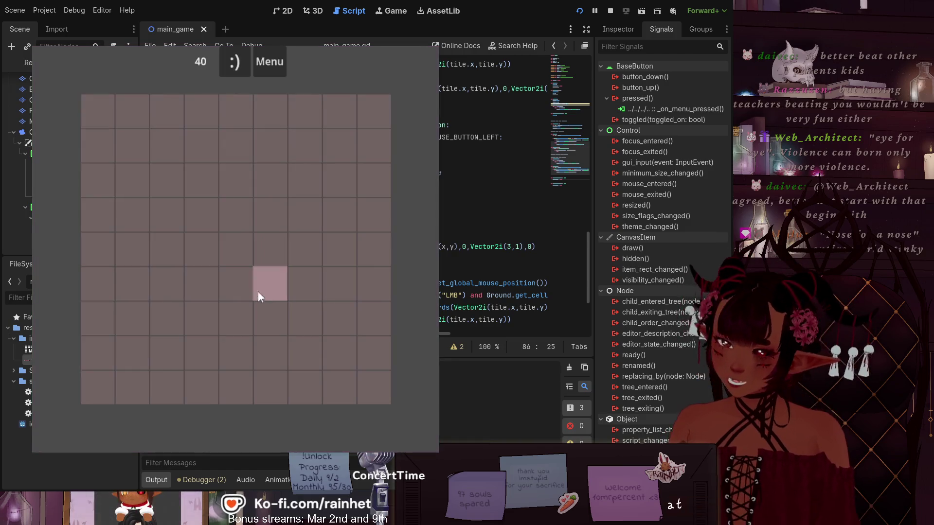
{"action": "left_click", "coordinate": [273, 61]}
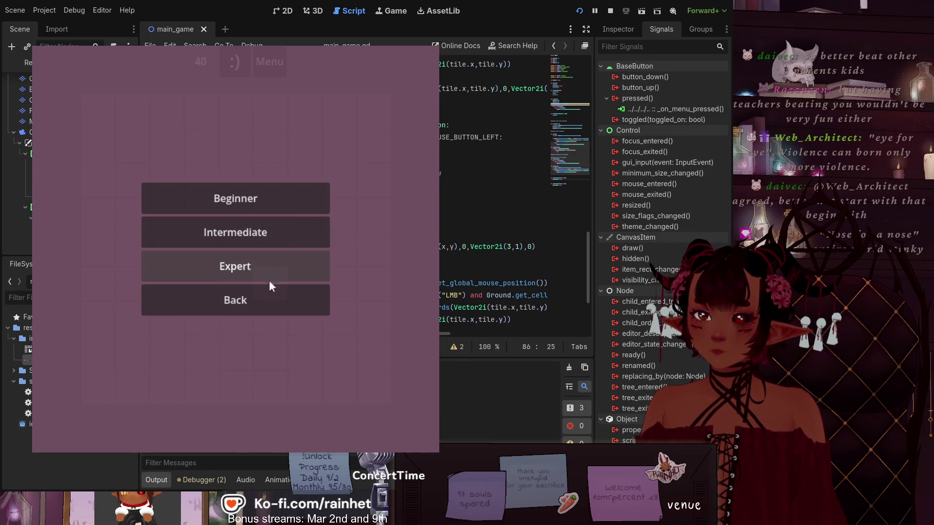
{"action": "left_click", "coordinate": [265, 295]}
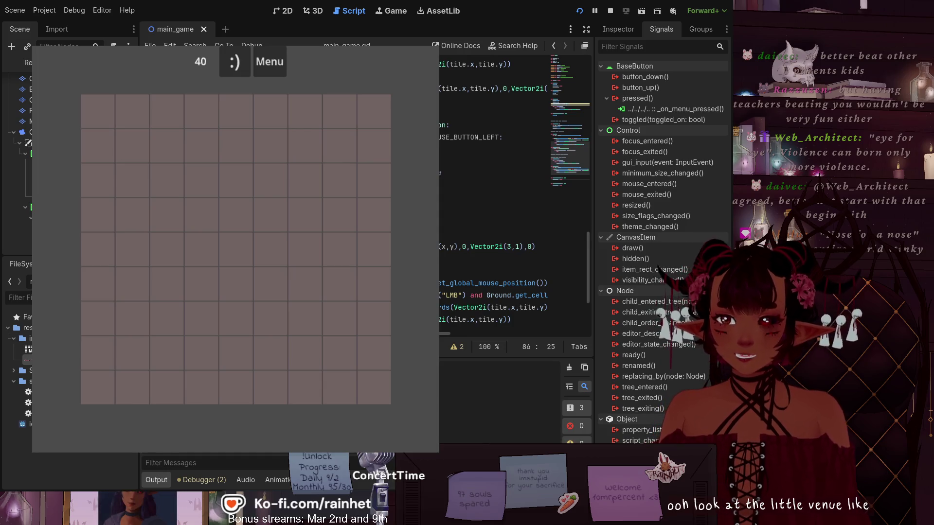
{"action": "key", "text": "F8"}
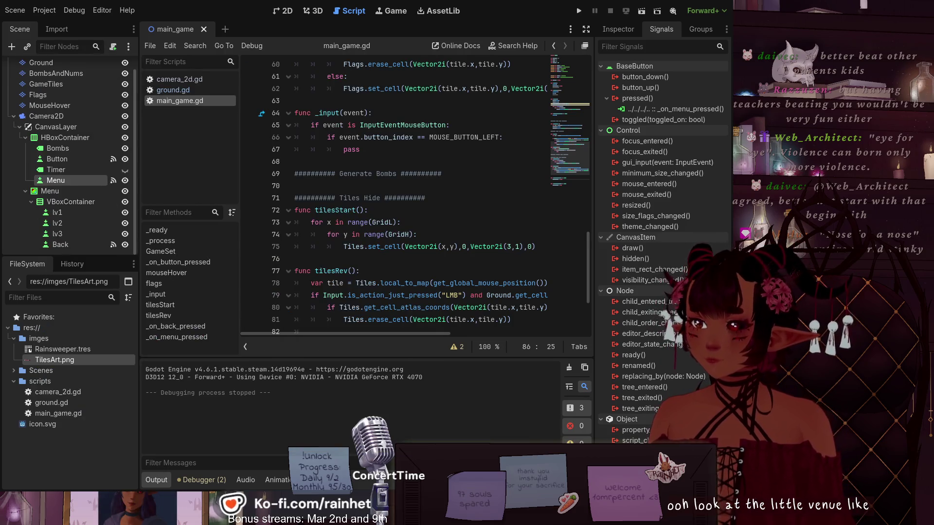
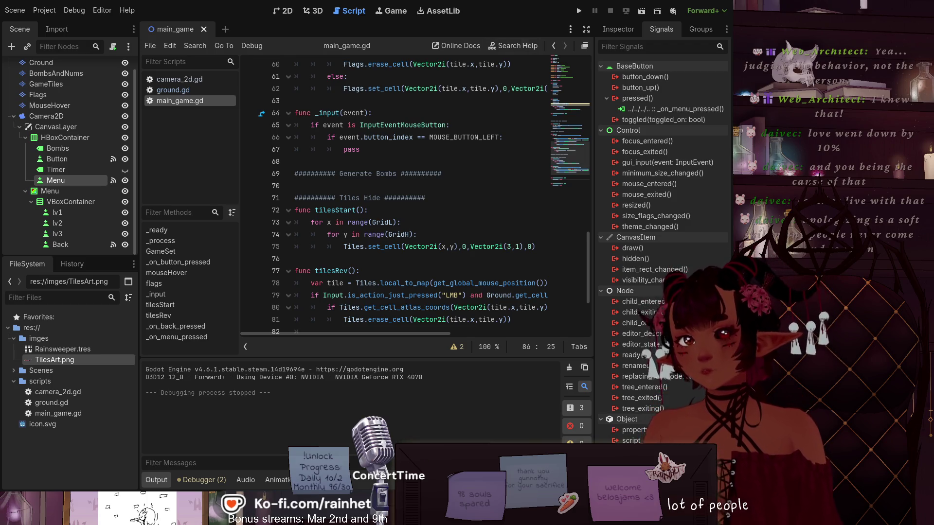
Scroll main_game.gd up to the GameLevel declaration on line 3
{"action": "left_click", "coordinate": [379, 113]}
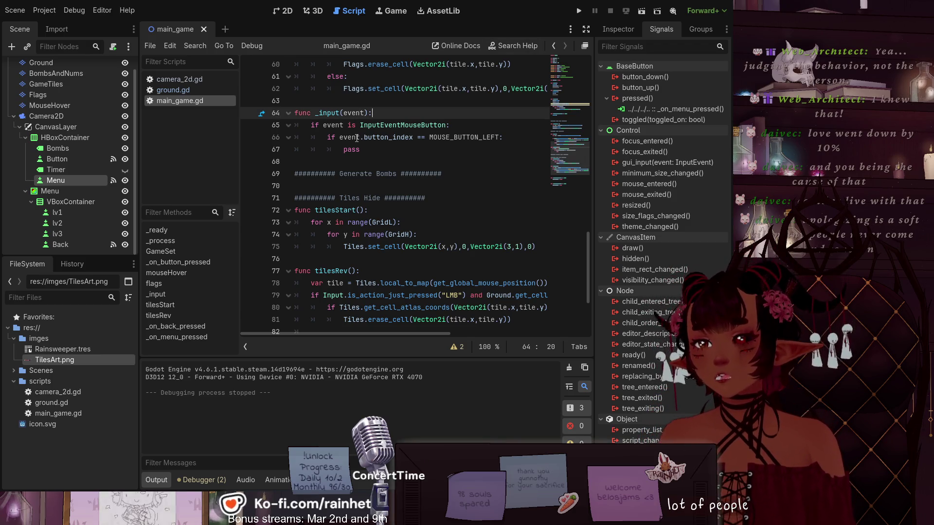
{"action": "scroll", "coordinate": [356, 138], "scroll_direction": "up", "scroll_amount": 3}
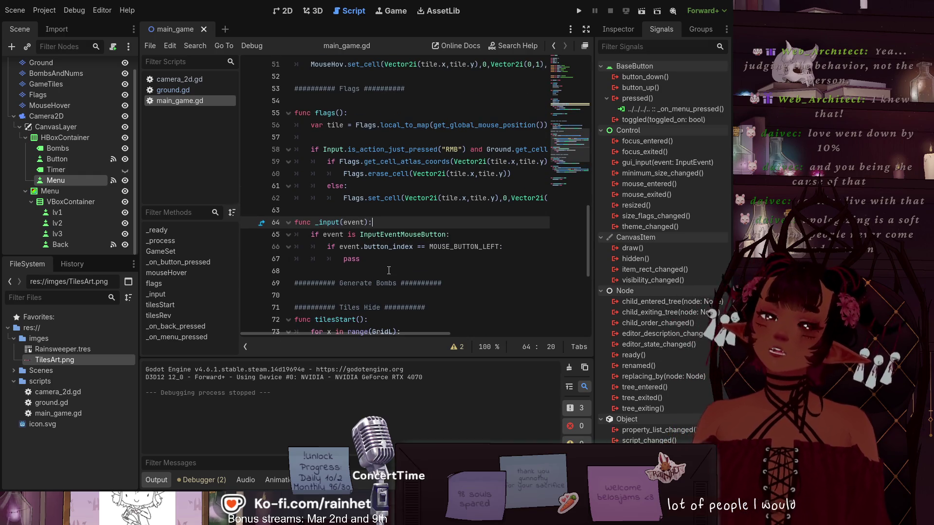
{"action": "scroll", "coordinate": [391, 272], "scroll_direction": "up", "scroll_amount": 9}
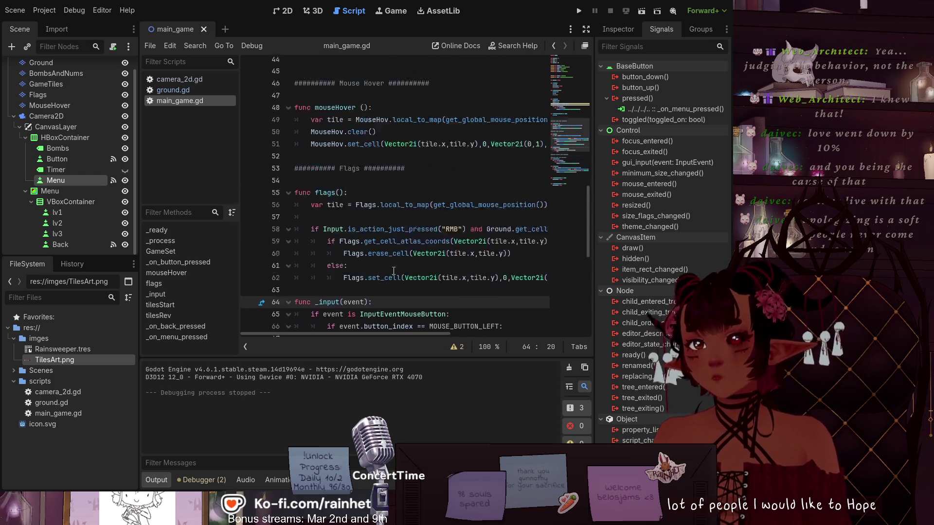
{"action": "scroll", "coordinate": [392, 270], "scroll_direction": "up", "scroll_amount": 4}
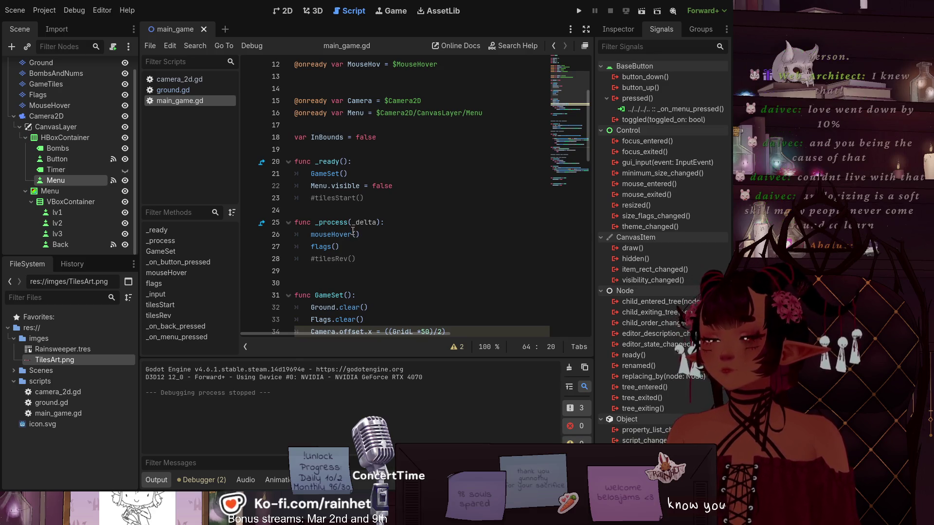
{"action": "scroll", "coordinate": [352, 228], "scroll_direction": "up", "scroll_amount": 4}
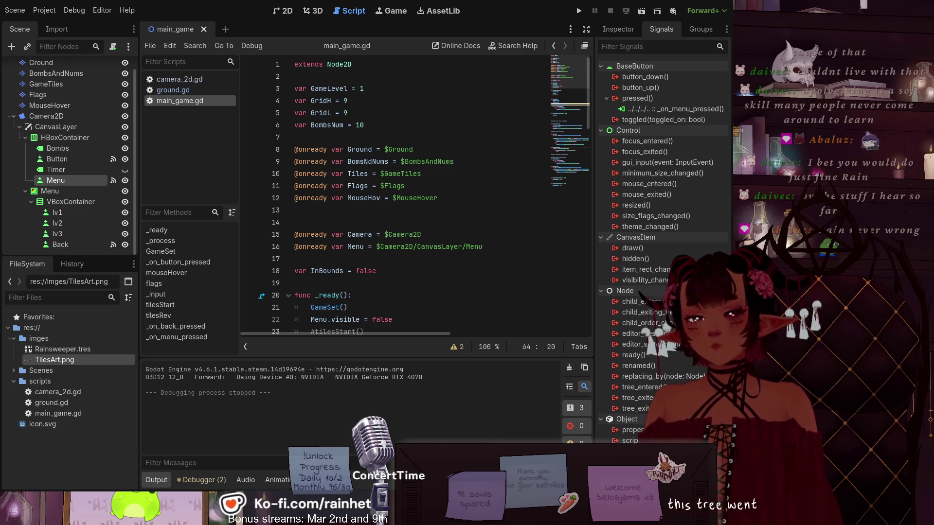
{"action": "left_click", "coordinate": [380, 90]}
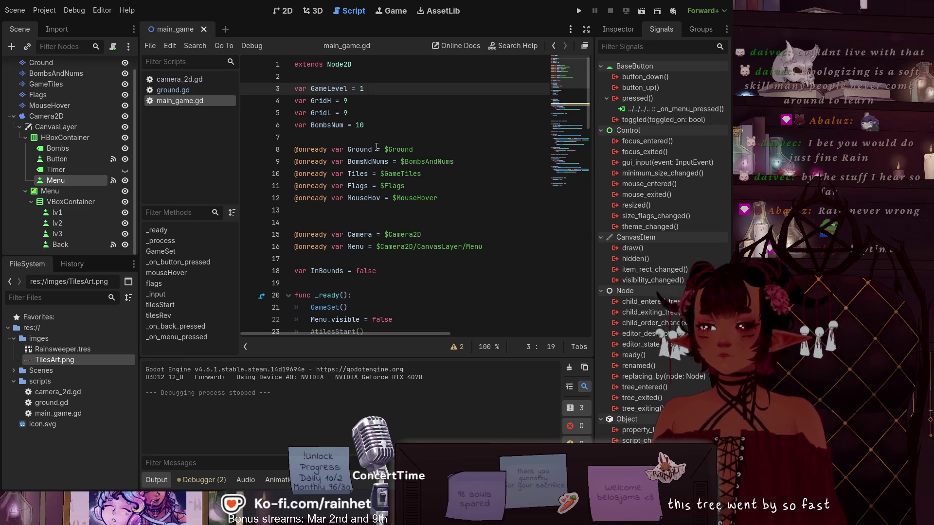
{"action": "scroll", "coordinate": [374, 127], "scroll_direction": "down", "scroll_amount": 4}
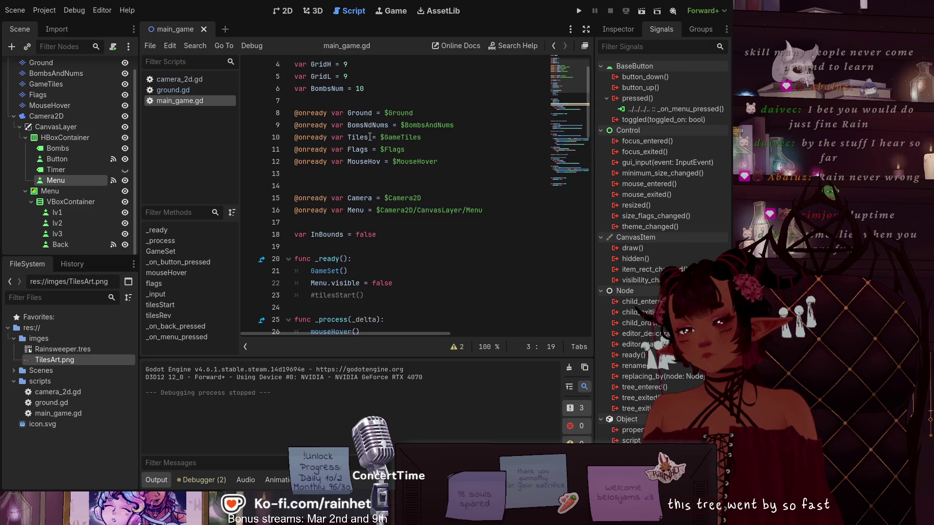
{"action": "scroll", "coordinate": [371, 146], "scroll_direction": "down", "scroll_amount": 3}
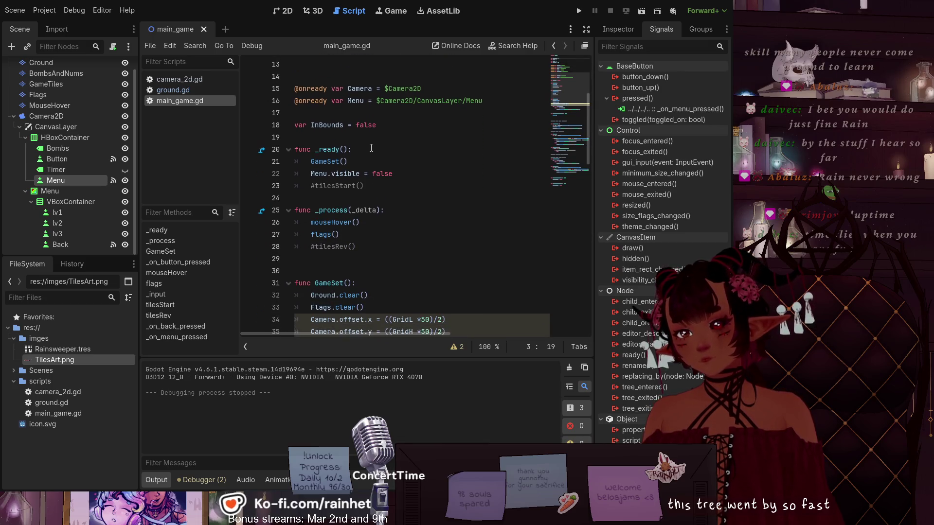
{"action": "scroll", "coordinate": [371, 154], "scroll_direction": "down", "scroll_amount": 2}
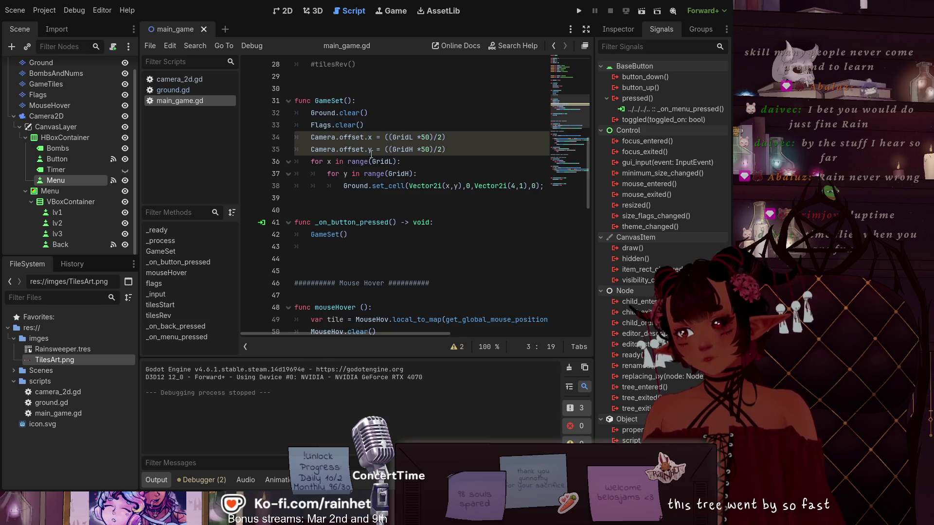
{"action": "scroll", "coordinate": [372, 152], "scroll_direction": "up", "scroll_amount": 9}
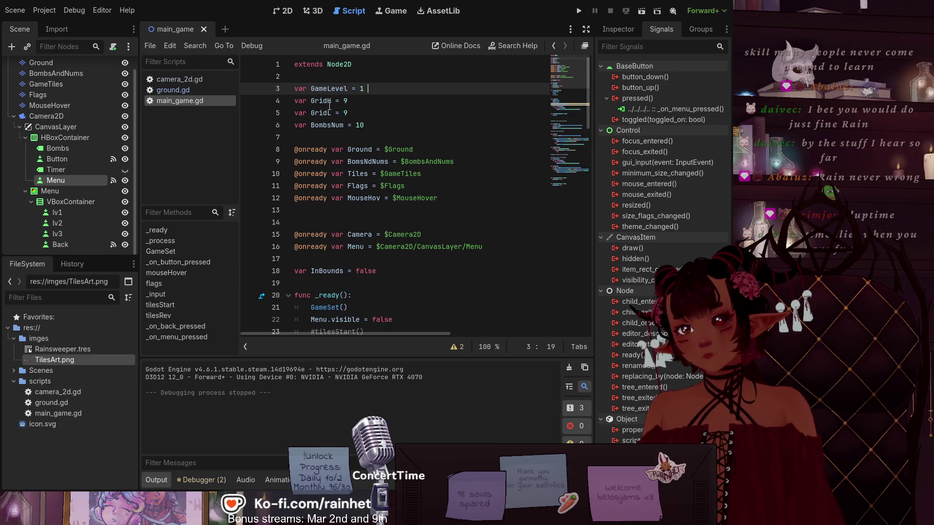
Select the 'GameLevel = 1' text and pick the lv1 button's pressed signal
{"action": "mouse_move", "coordinate": [313, 88]}
{"action": "left_mouse_down"}
{"action": "mouse_move", "coordinate": [342, 100]}
{"action": "mouse_move", "coordinate": [363, 89]}
{"action": "left_mouse_up"}
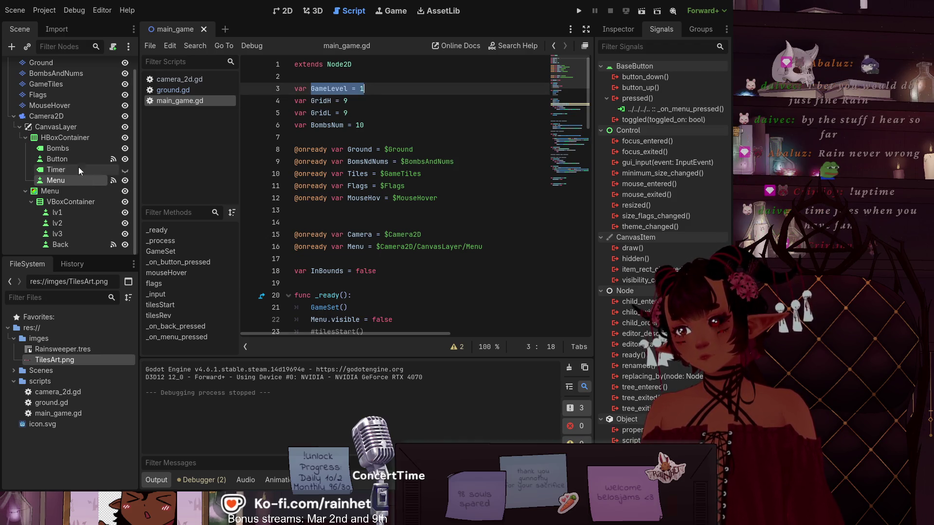
{"action": "left_click", "coordinate": [82, 210]}
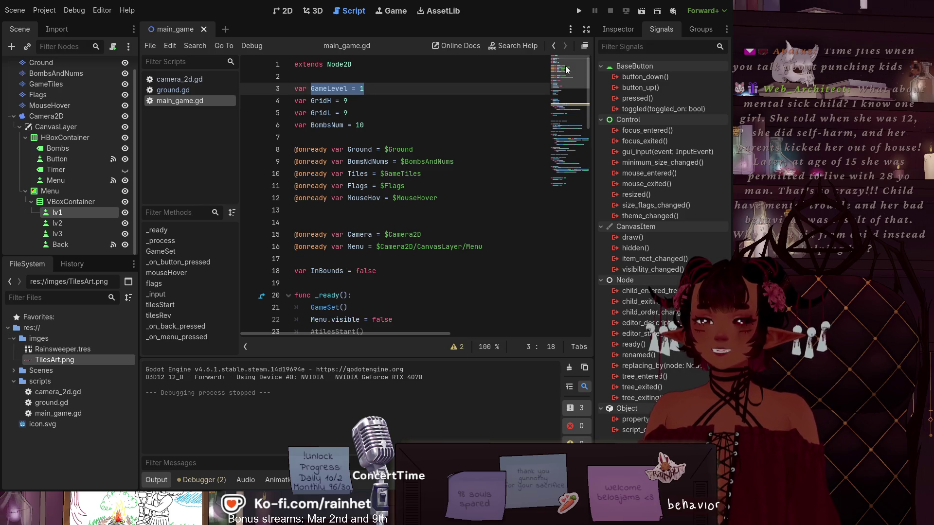
{"action": "left_click", "coordinate": [627, 98]}
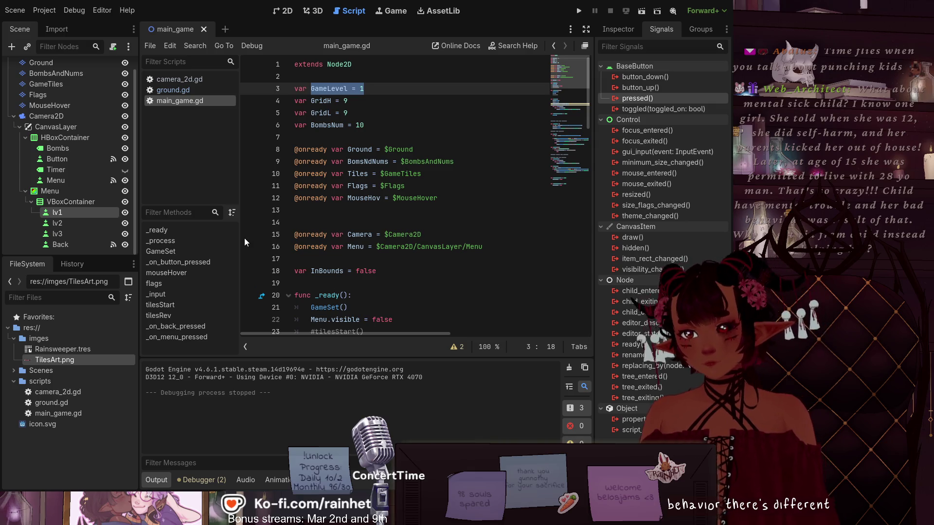
Connect lv1, lv2 and lv3 pressed signals to new _on_lv_1/2/3_pressed handlers in main_game.gd
{"action": "left_click", "coordinate": [220, 361]}
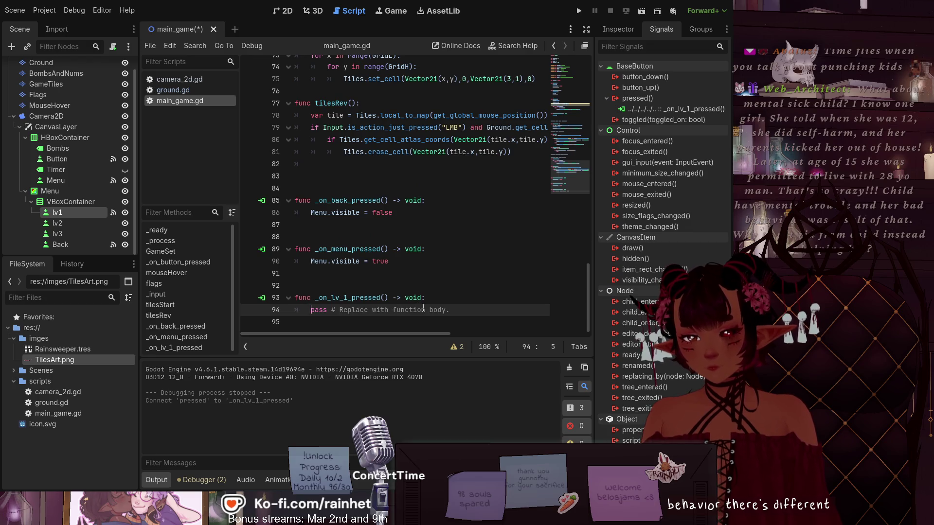
{"action": "left_click", "coordinate": [49, 221]}
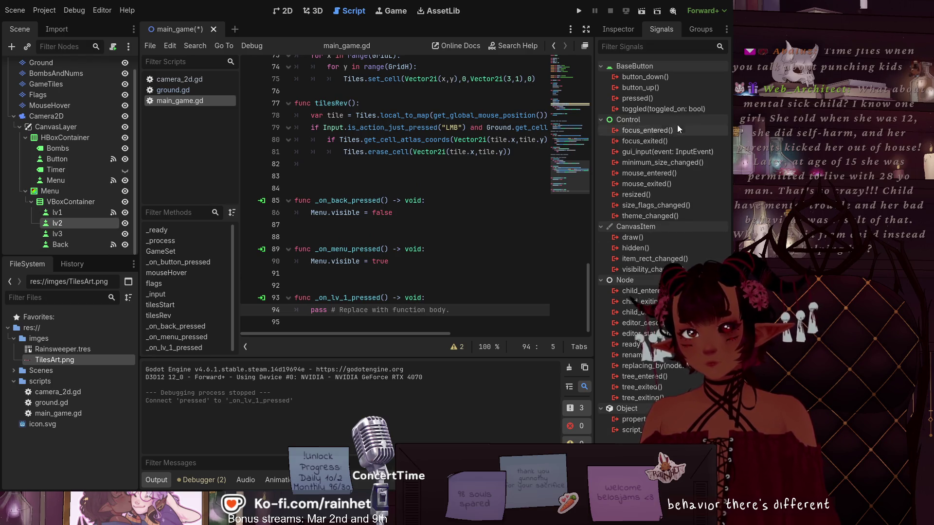
{"action": "left_click", "coordinate": [661, 97]}
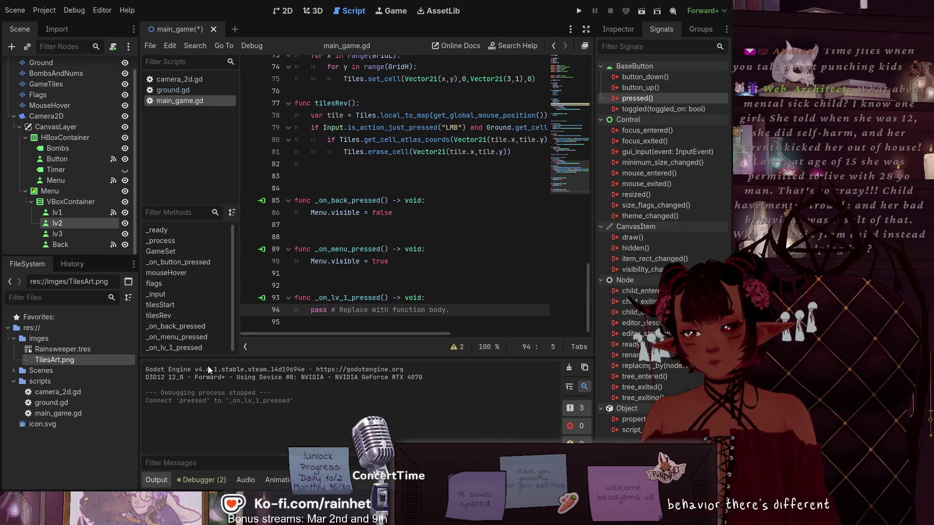
{"action": "key", "text": "Return"}
{"action": "key", "text": "Return"}
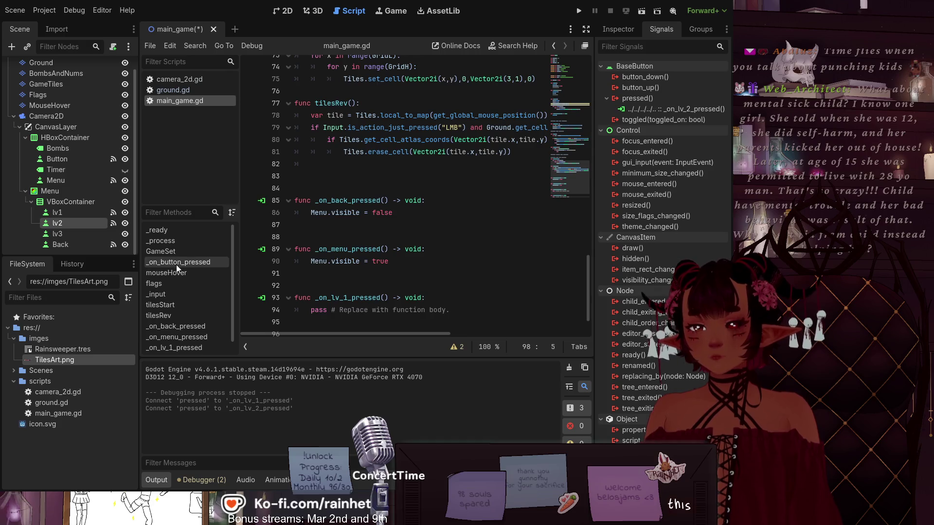
{"action": "left_click", "coordinate": [76, 234]}
{"action": "left_click", "coordinate": [652, 99]}
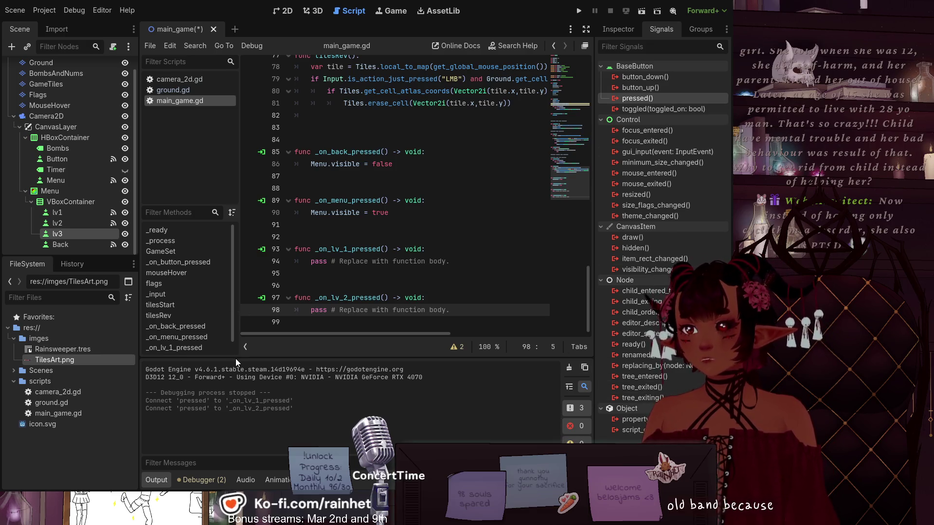
{"action": "key", "text": "Return"}
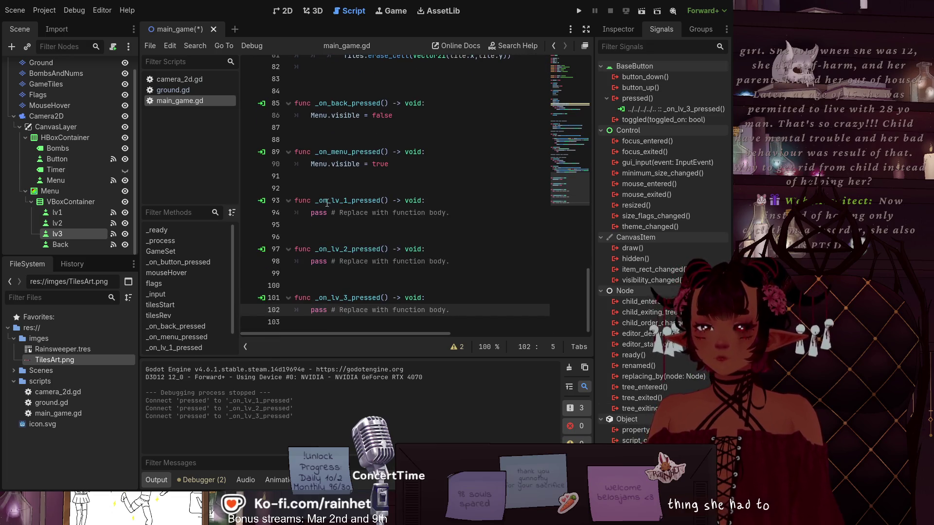
{"action": "left_click_drag", "start_coordinate": [311, 213], "coordinate": [315, 229]}
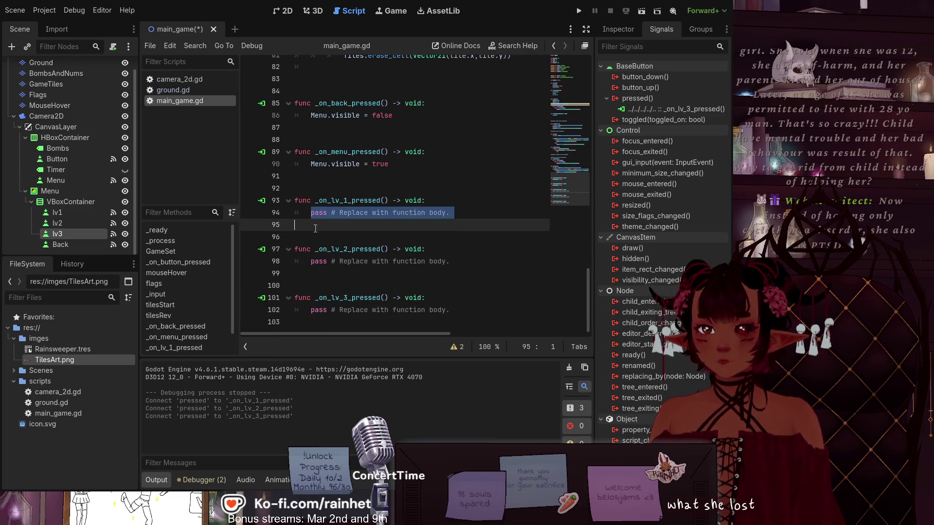
{"action": "left_click", "coordinate": [454, 211]}
Replace the placeholder body of all three level handlers with 'GameLevel = 1'
{"action": "left_click_drag", "start_coordinate": [454, 212], "coordinate": [312, 212]}
{"action": "key", "text": "ctrl+c"}
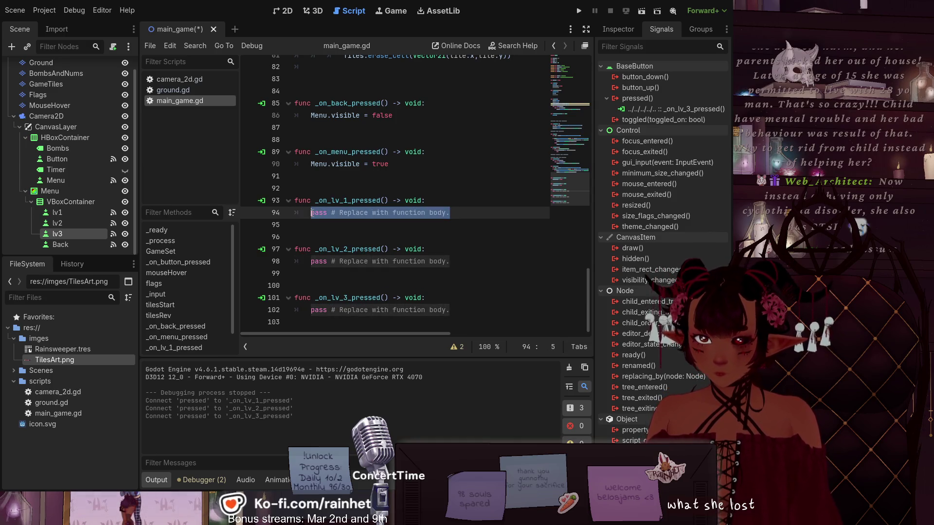
{"action": "type", "text": "GameLevel = 1"}
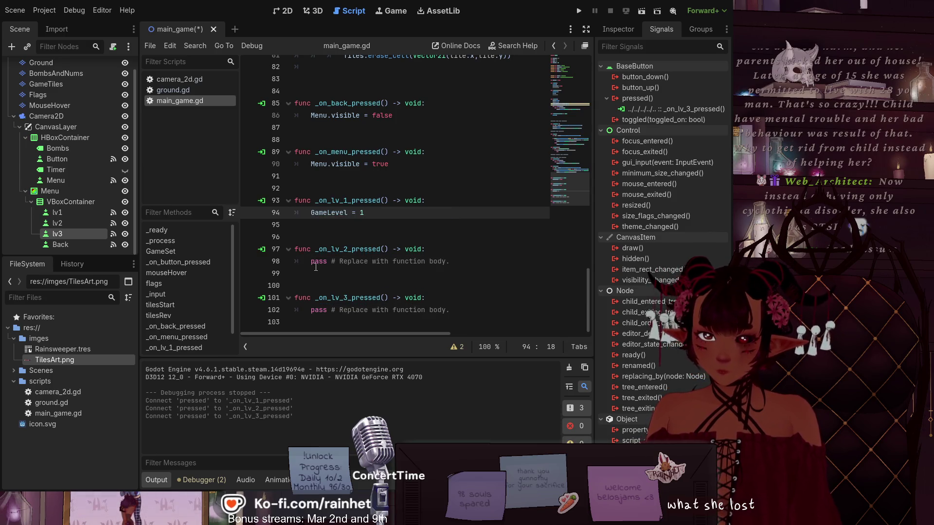
{"action": "left_click_drag", "start_coordinate": [311, 261], "coordinate": [439, 265]}
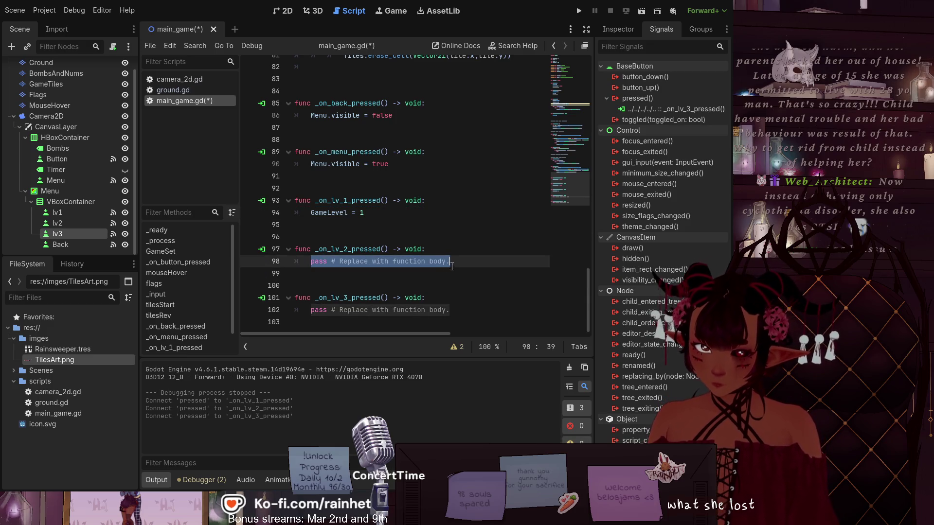
{"action": "key", "text": "ctrl+v"}
{"action": "left_click_drag", "start_coordinate": [307, 311], "coordinate": [456, 312]}
{"action": "key", "text": "ctrl+v"}
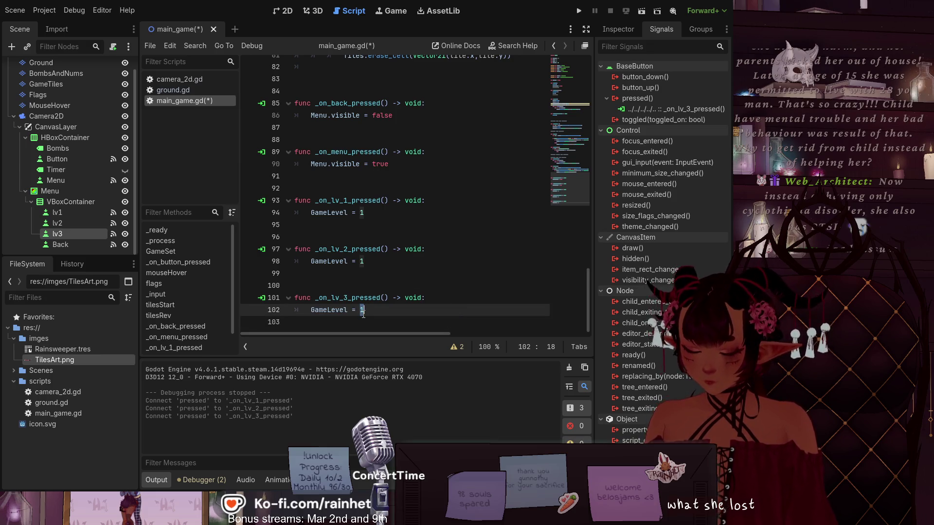
{"action": "type", "text": "3"}
Change the lv2 handler to 'GameLevel = 2' and save main_game.gd
{"action": "double_click", "coordinate": [362, 262]}
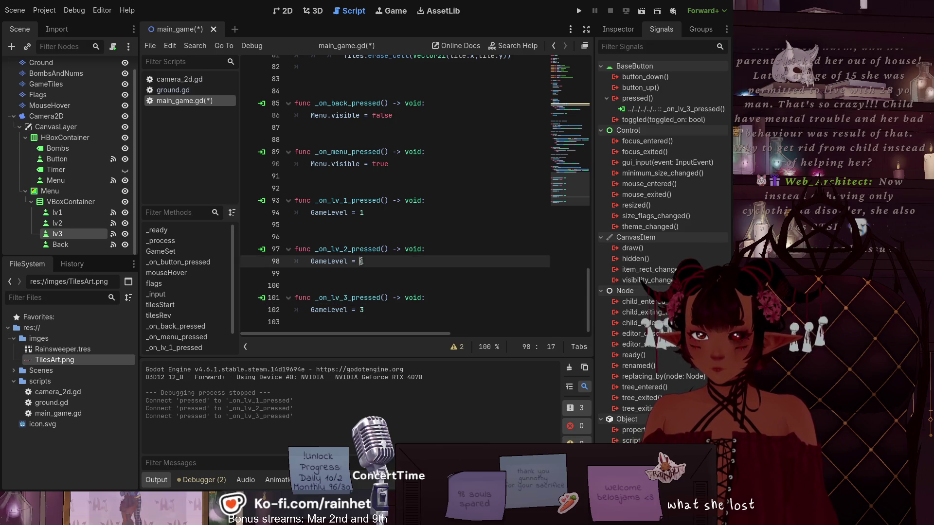
{"action": "type", "text": "2"}
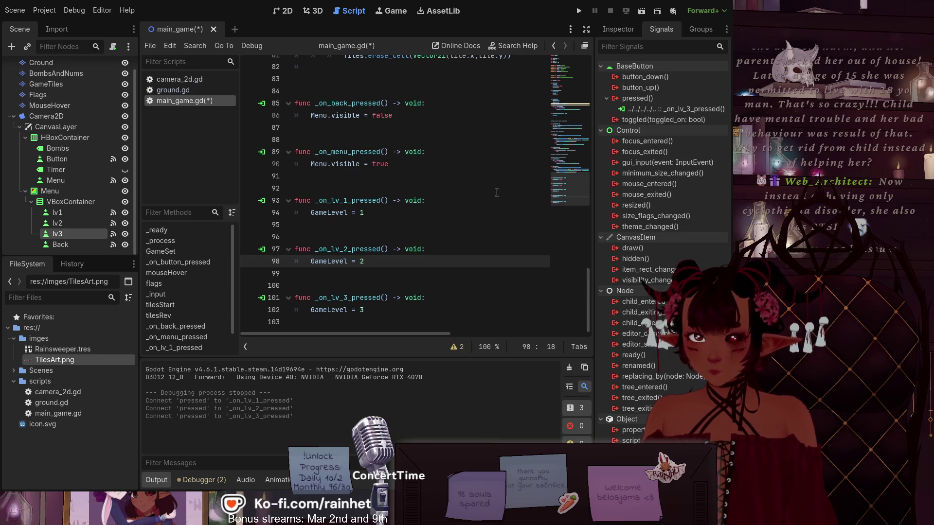
{"action": "left_click", "coordinate": [496, 192]}
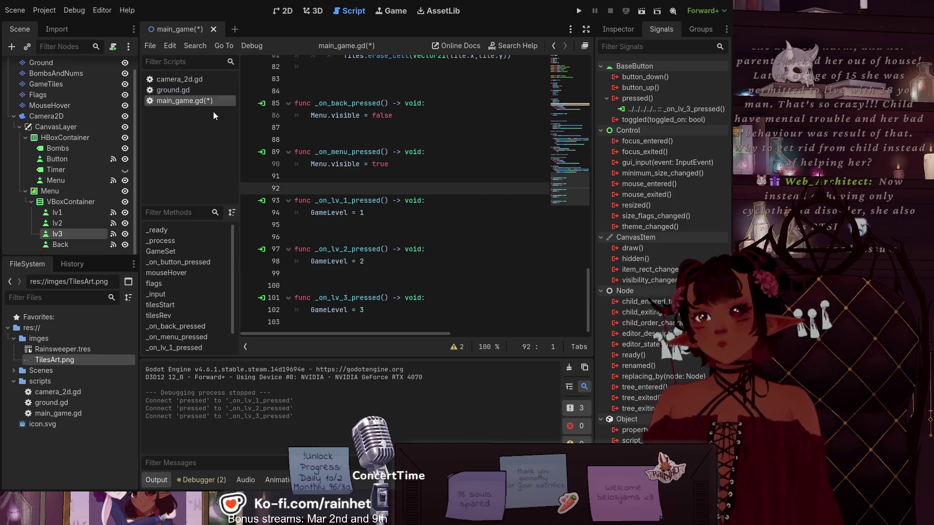
{"action": "key", "text": "ctrl+alt+s"}
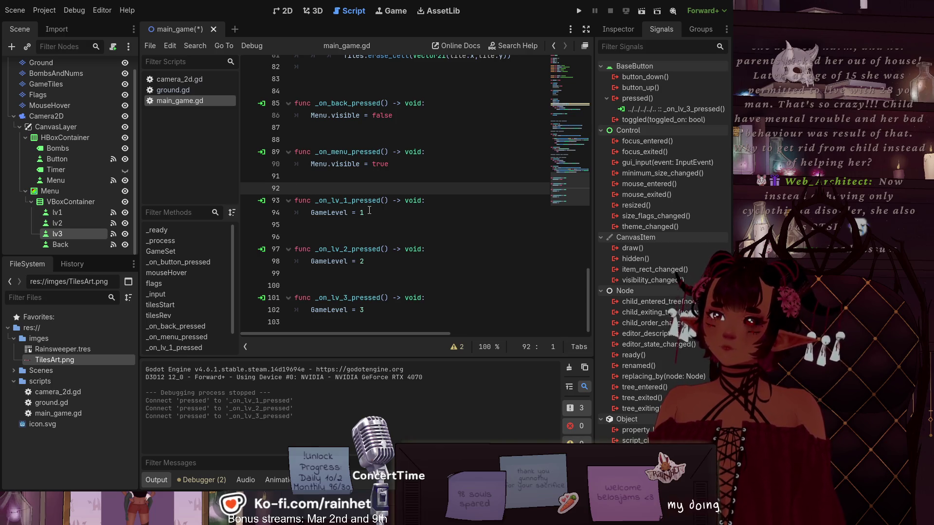
{"action": "left_click_drag", "start_coordinate": [368, 213], "coordinate": [310, 210]}
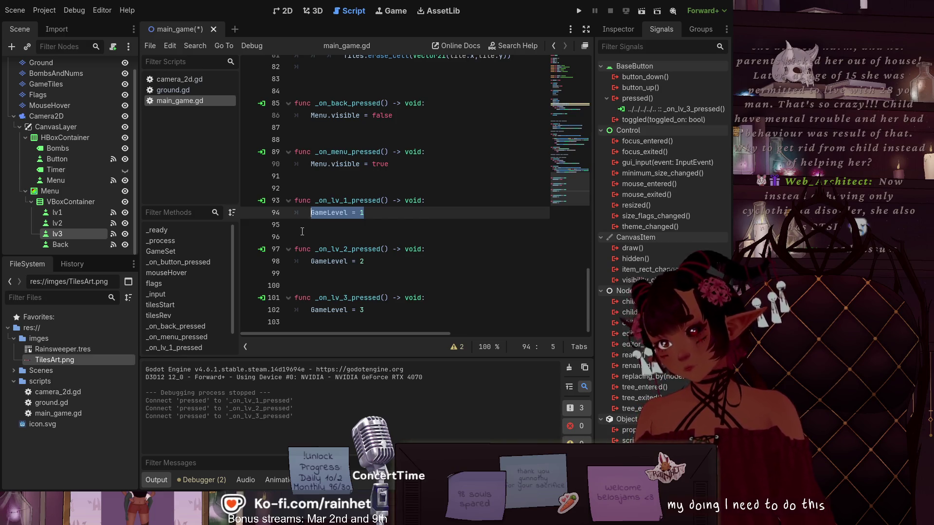
Delete the GameLevel line and declaration, and copy the GridH, GridL, BombsNum declarations
{"action": "key", "text": "BackSpace"}
{"action": "mouse_move", "coordinate": [372, 263]}
{"action": "left_mouse_down"}
{"action": "mouse_move", "coordinate": [312, 262]}
{"action": "mouse_move", "coordinate": [310, 249]}
{"action": "mouse_move", "coordinate": [407, 288]}
{"action": "left_mouse_up"}
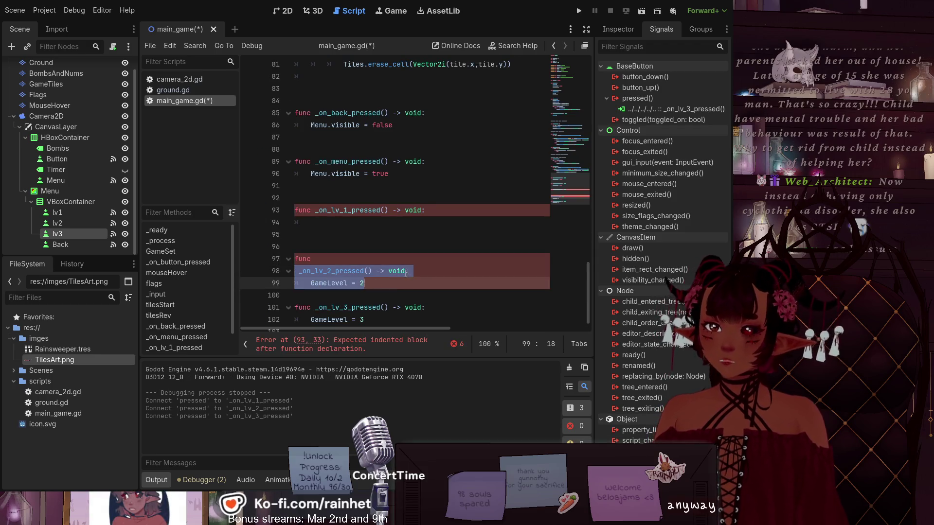
{"action": "key", "text": "ctrl+z"}
{"action": "left_click", "coordinate": [314, 235]}
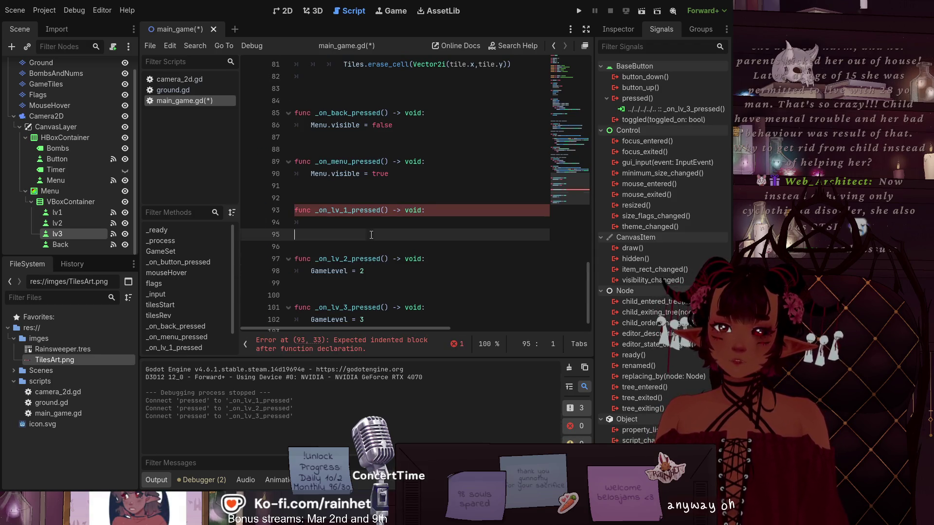
{"action": "scroll", "coordinate": [313, 243], "scroll_direction": "up", "scroll_amount": 15}
{"action": "scroll", "coordinate": [312, 242], "scroll_direction": "up", "scroll_amount": 12}
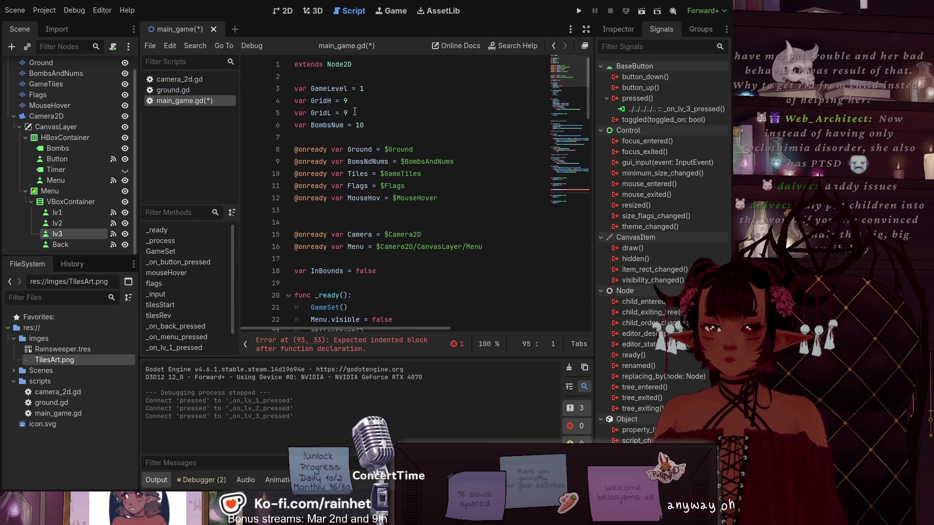
{"action": "left_click_drag", "start_coordinate": [354, 111], "coordinate": [300, 102]}
{"action": "left_click_drag", "start_coordinate": [364, 125], "coordinate": [294, 106]}
{"action": "key", "text": "ctrl+c"}
{"action": "scroll", "coordinate": [316, 103], "scroll_direction": "down", "scroll_amount": 2}
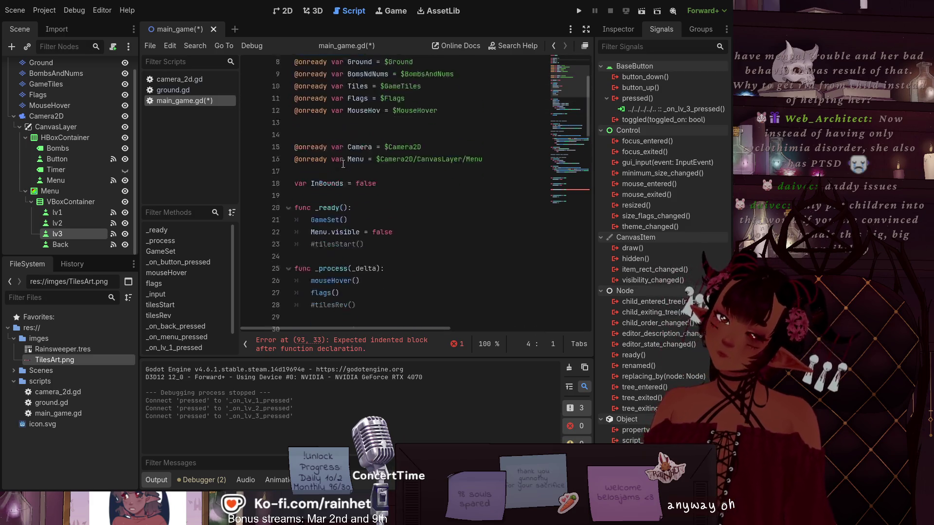
{"action": "scroll", "coordinate": [339, 97], "scroll_direction": "up", "scroll_amount": 2}
{"action": "left_click_drag", "start_coordinate": [382, 89], "coordinate": [281, 91]}
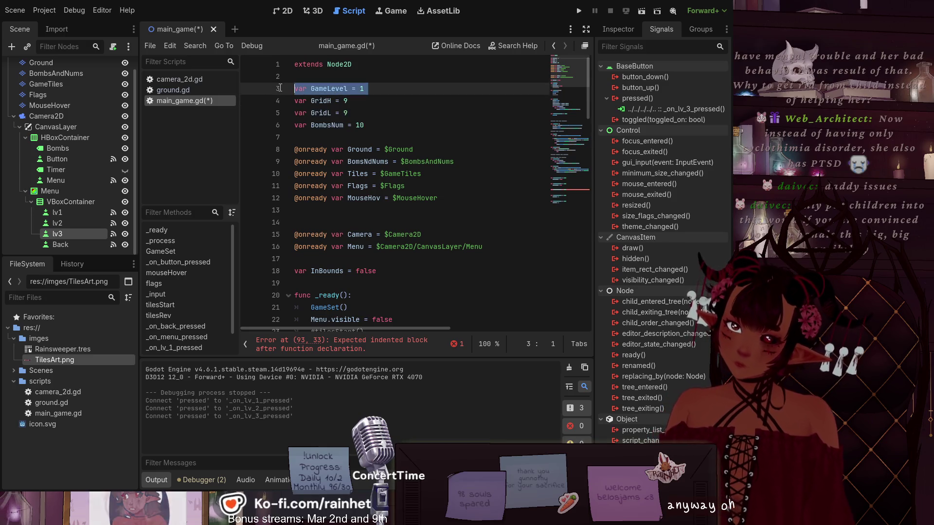
{"action": "key", "text": "BackSpace"}
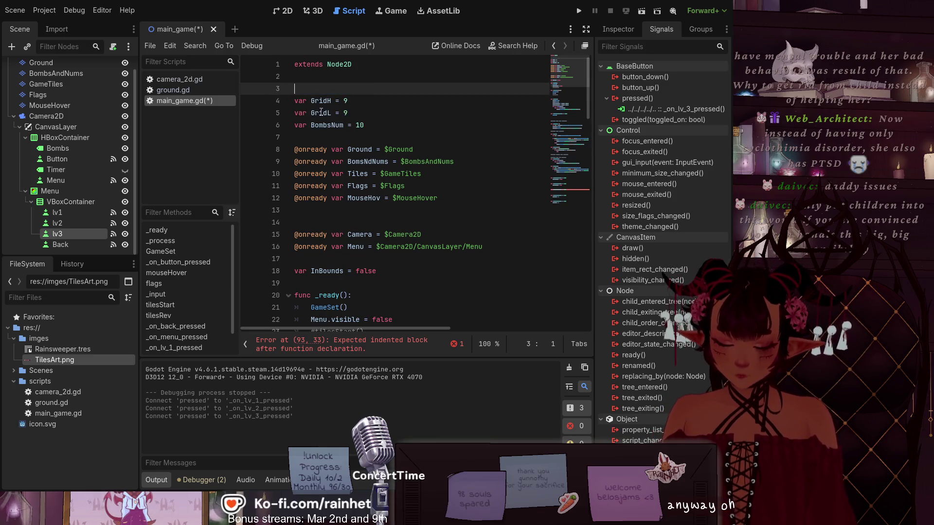
Paste them into _on_lv_1_pressed as GridH = 9, GridL = 9, BombsNum = 10 without 'var'
{"action": "scroll", "coordinate": [321, 111], "scroll_direction": "down", "scroll_amount": 20}
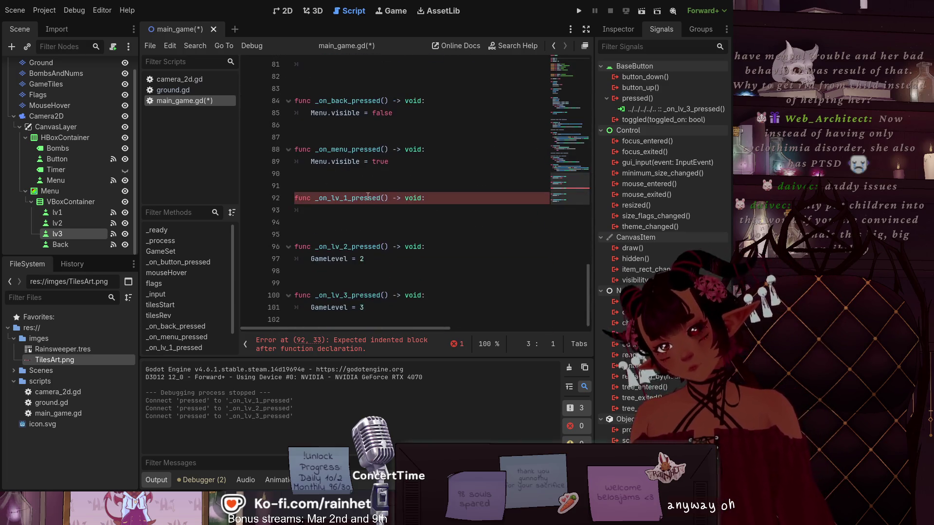
{"action": "left_click", "coordinate": [333, 213]}
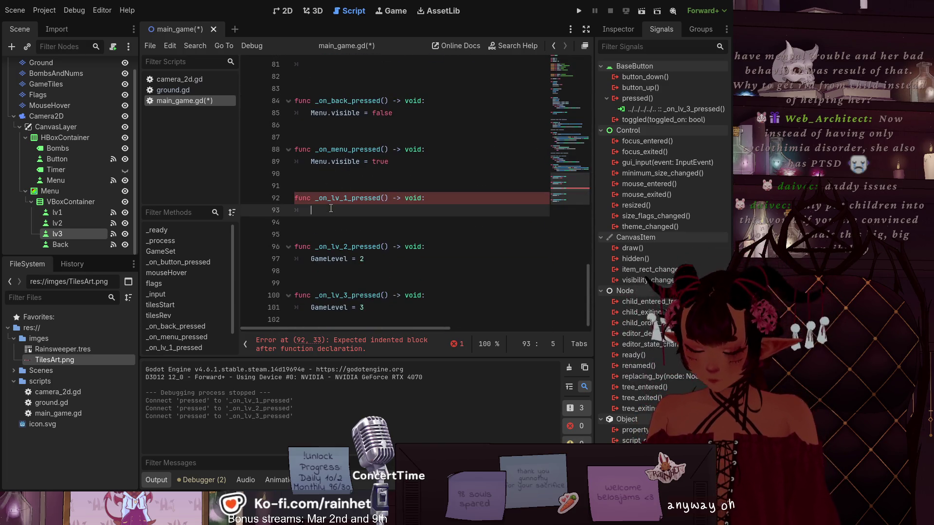
{"action": "key", "text": "ctrl+v"}
{"action": "mouse_move", "coordinate": [327, 210]}
{"action": "left_mouse_down"}
{"action": "mouse_move", "coordinate": [292, 222]}
{"action": "mouse_move", "coordinate": [290, 235]}
{"action": "left_mouse_up"}
{"action": "key", "text": "BackSpace"}
{"action": "key", "text": "Tab"}
{"action": "key", "text": "Tab"}
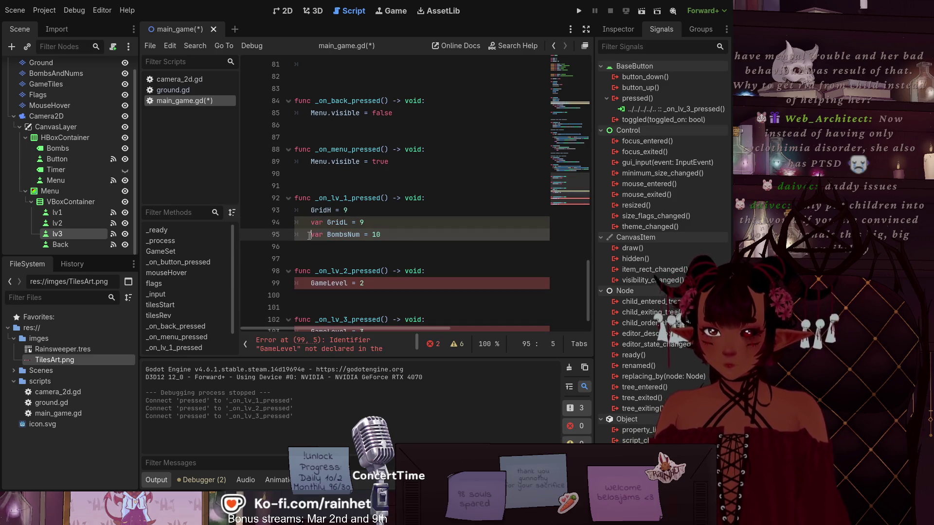
{"action": "key", "text": "Delete"}
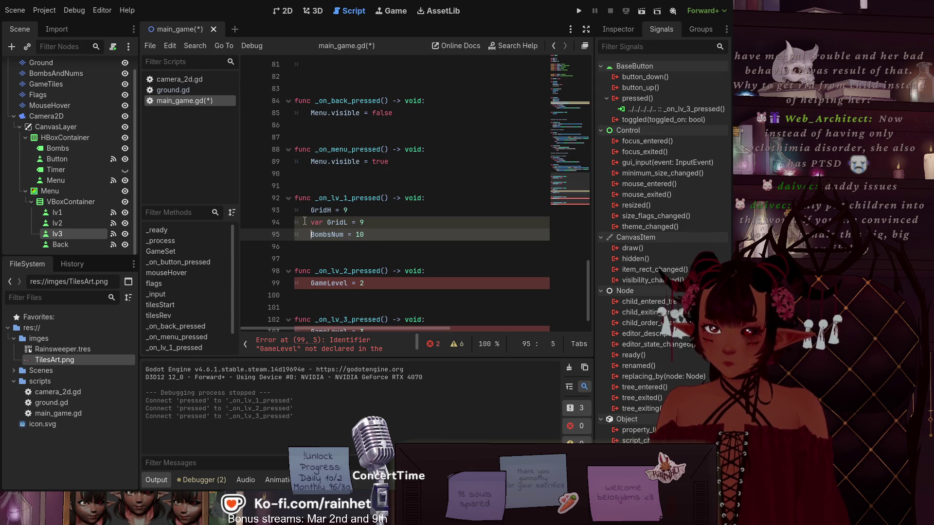
{"action": "key", "text": "Up"}
{"action": "key", "text": "Delete"}
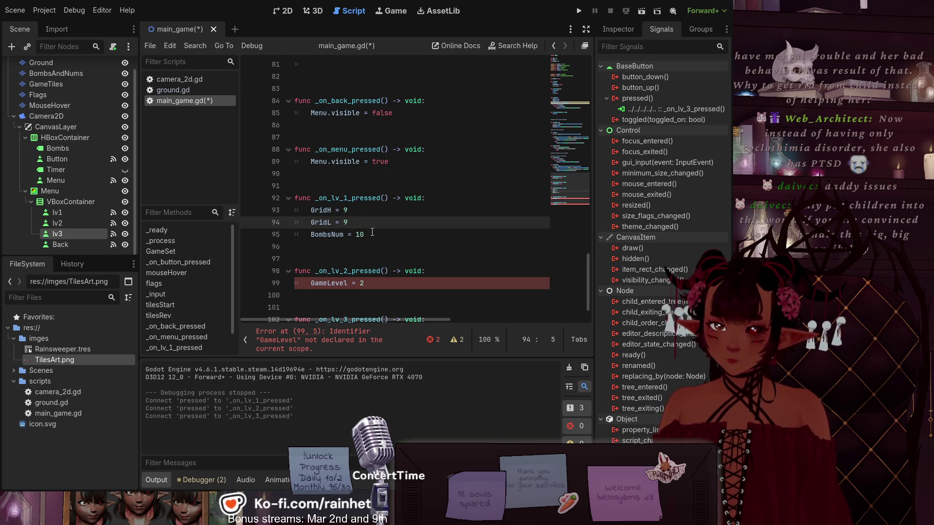
{"action": "left_click", "coordinate": [370, 235]}
{"action": "scroll", "coordinate": [370, 242], "scroll_direction": "down", "scroll_amount": 1}
{"action": "mouse_move", "coordinate": [366, 200]}
{"action": "left_mouse_down"}
{"action": "mouse_move", "coordinate": [314, 188]}
{"action": "mouse_move", "coordinate": [307, 176]}
{"action": "left_mouse_up"}
{"action": "key", "text": "ctrl+c"}
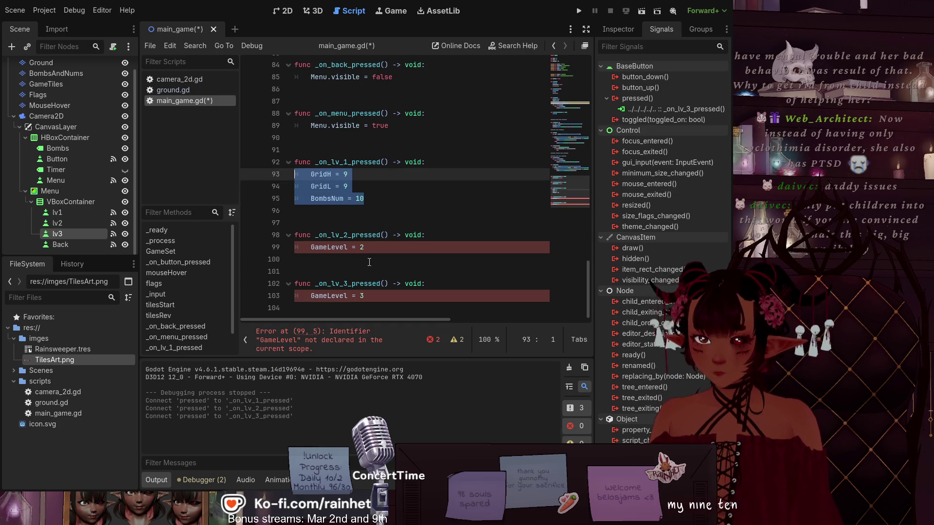
Replace the GameLevel lines in the lv2 and lv3 handlers with the three grid assignments
{"action": "left_click", "coordinate": [386, 246]}
{"action": "left_click_drag", "start_coordinate": [362, 247], "coordinate": [279, 248]}
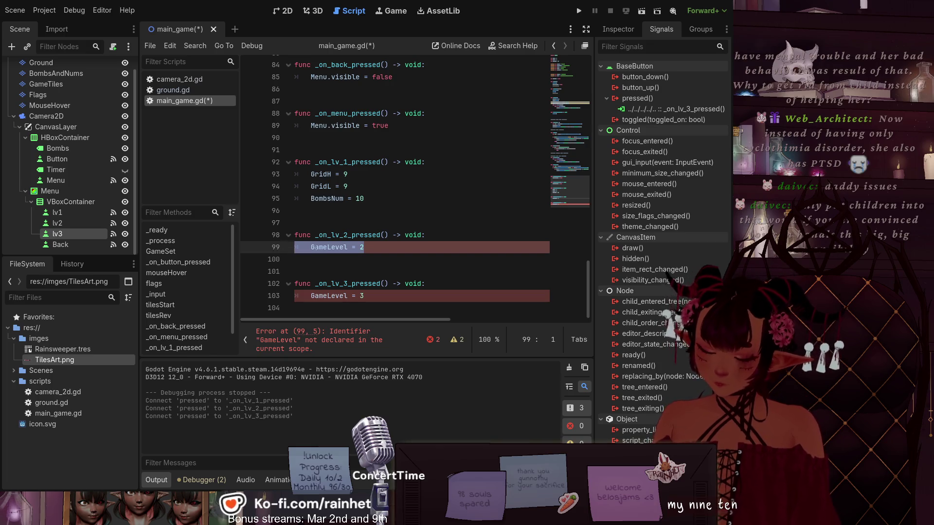
{"action": "key", "text": "ctrl+v"}
{"action": "scroll", "coordinate": [315, 247], "scroll_direction": "down", "scroll_amount": 1}
{"action": "left_click_drag", "start_coordinate": [364, 296], "coordinate": [296, 296]}
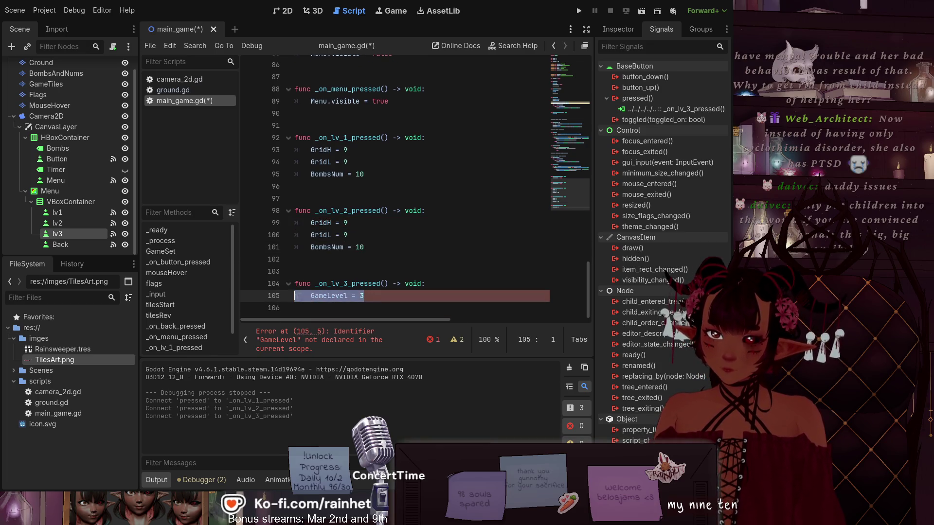
{"action": "key", "text": "ctrl+v"}
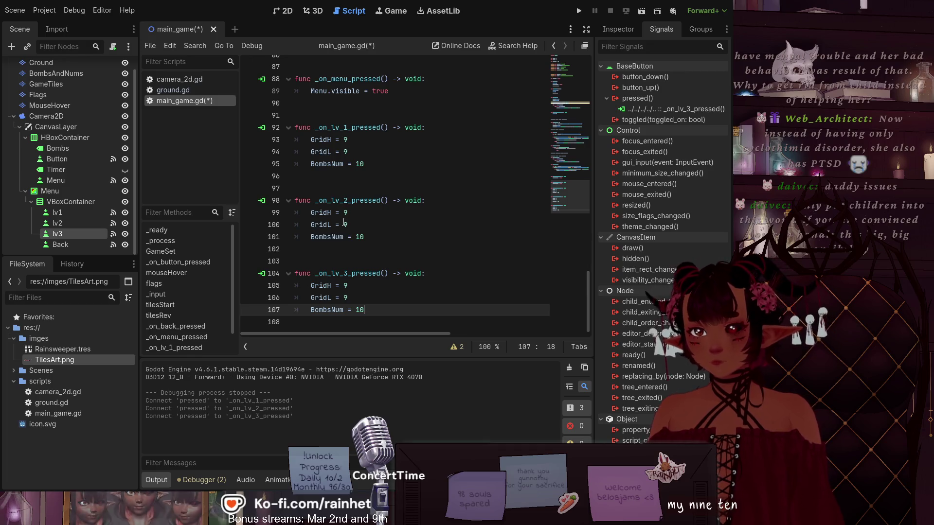
Set level 2 to GridH 16, GridL 16 and BombsNum 40
{"action": "double_click", "coordinate": [345, 214]}
{"action": "type", "text": "16"}
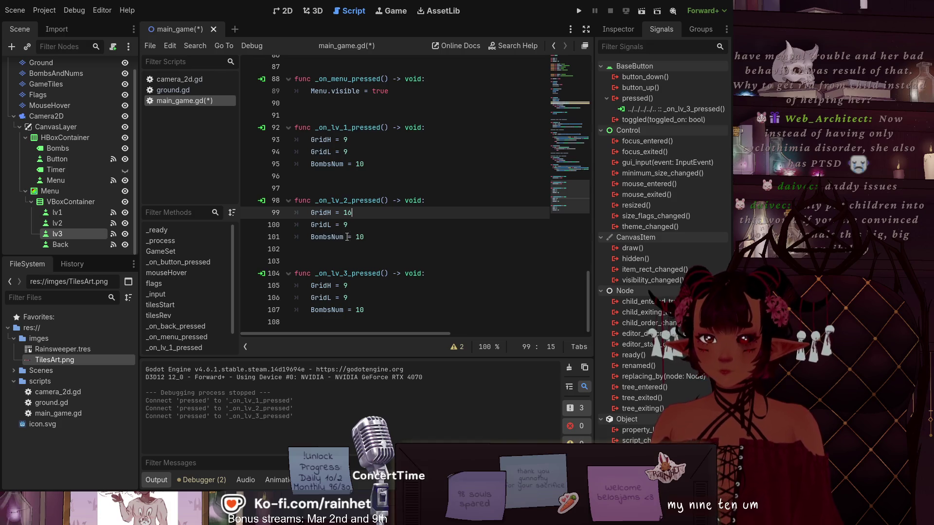
{"action": "left_click", "coordinate": [345, 226]}
{"action": "type", "text": "16"}
{"action": "left_click", "coordinate": [360, 238]}
{"action": "type", "text": "4"}
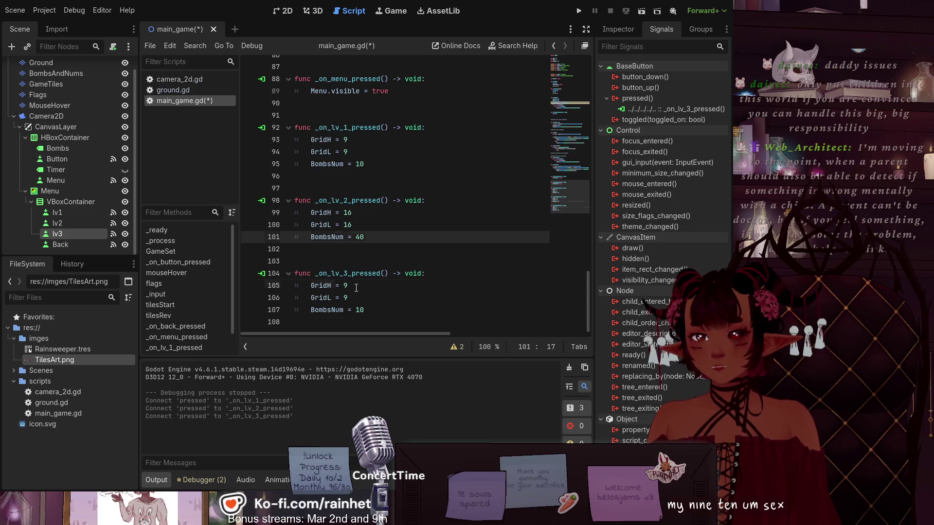
{"action": "key", "text": "Down"}
{"action": "key", "text": "Down"}
{"action": "key", "text": "Down"}
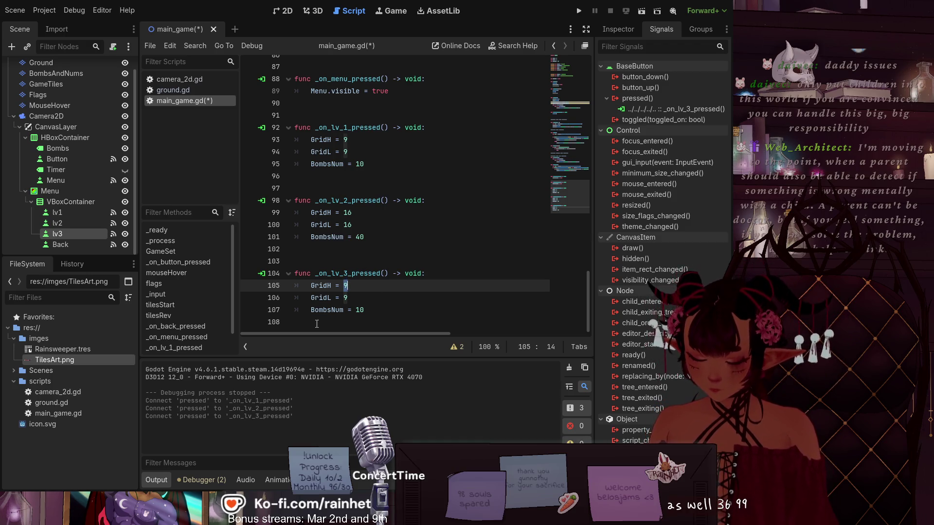
{"action": "type", "text": "30"}
Set level 3 to GridH 16, GridL 30 and BombsNum 99
{"action": "left_click", "coordinate": [351, 297]}
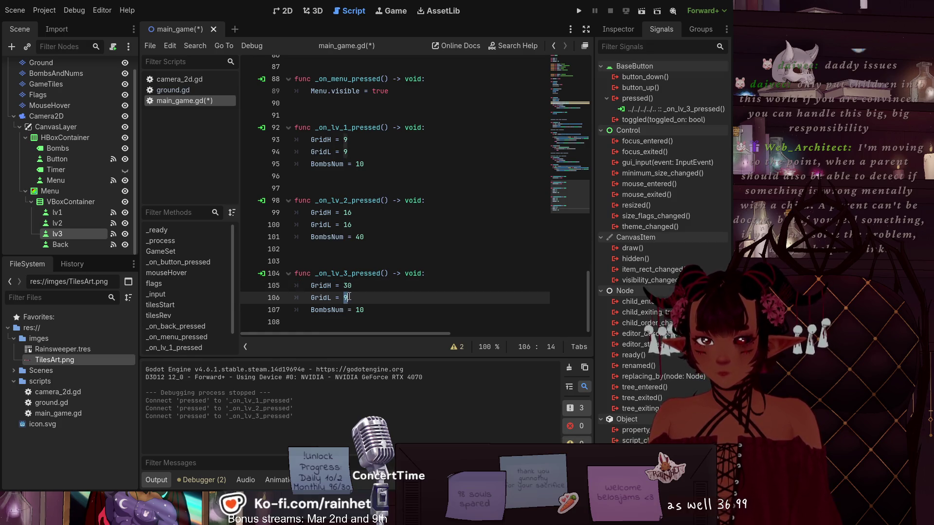
{"action": "key", "text": "BackSpace"}
{"action": "type", "text": "1"}
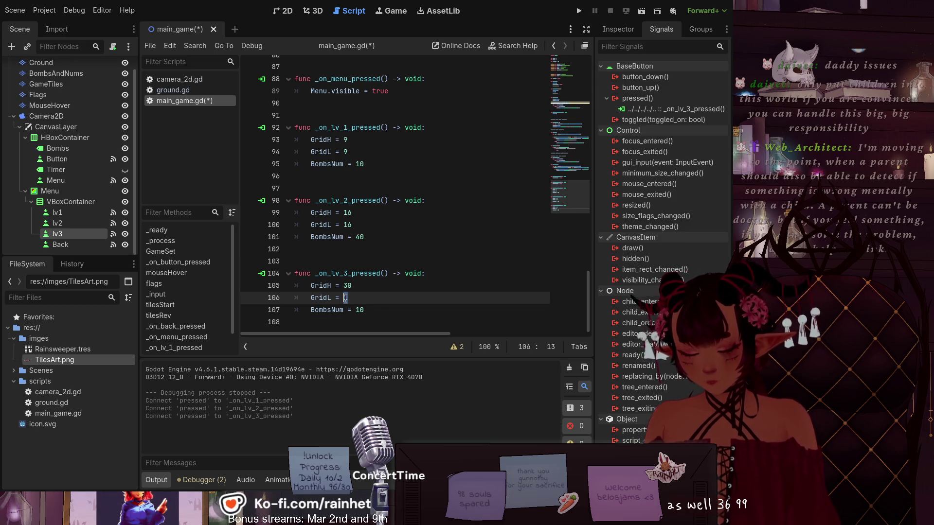
{"action": "left_click", "coordinate": [346, 286]}
{"action": "type", "text": "16"}
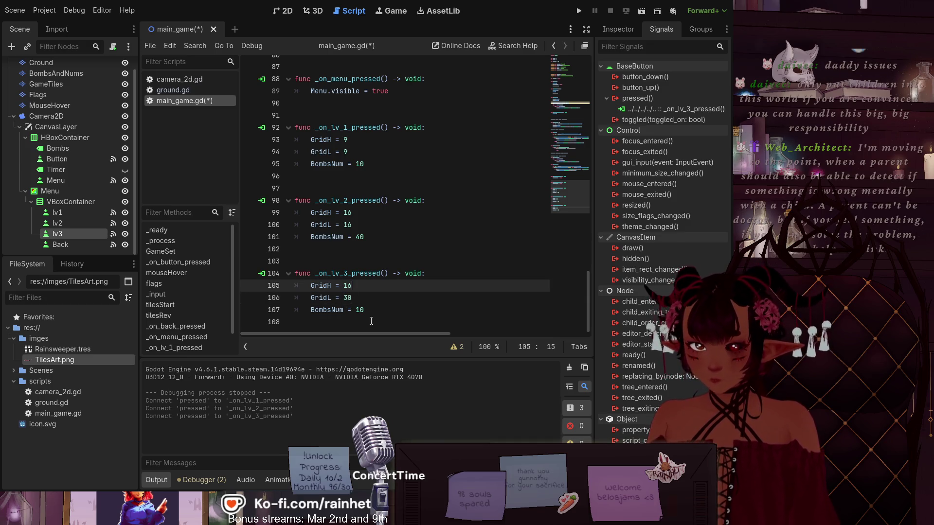
{"action": "left_click_drag", "start_coordinate": [355, 310], "coordinate": [360, 312]}
{"action": "type", "text": "99"}
{"action": "left_click", "coordinate": [425, 244]}
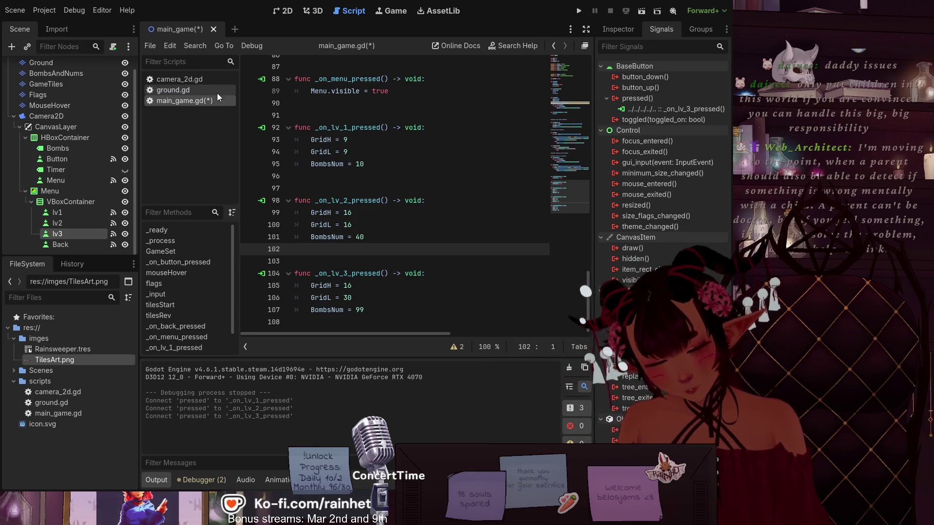
Save main_game.gd and review the three level handlers in the script
{"action": "key", "text": "ctrl+alt+s"}
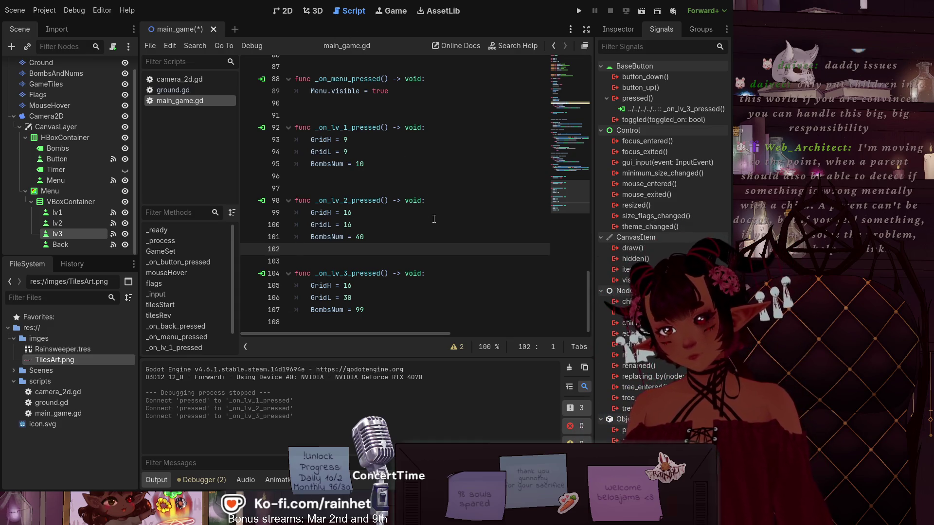
{"action": "scroll", "coordinate": [433, 215], "scroll_direction": "up", "scroll_amount": 15}
{"action": "scroll", "coordinate": [432, 222], "scroll_direction": "up", "scroll_amount": 11}
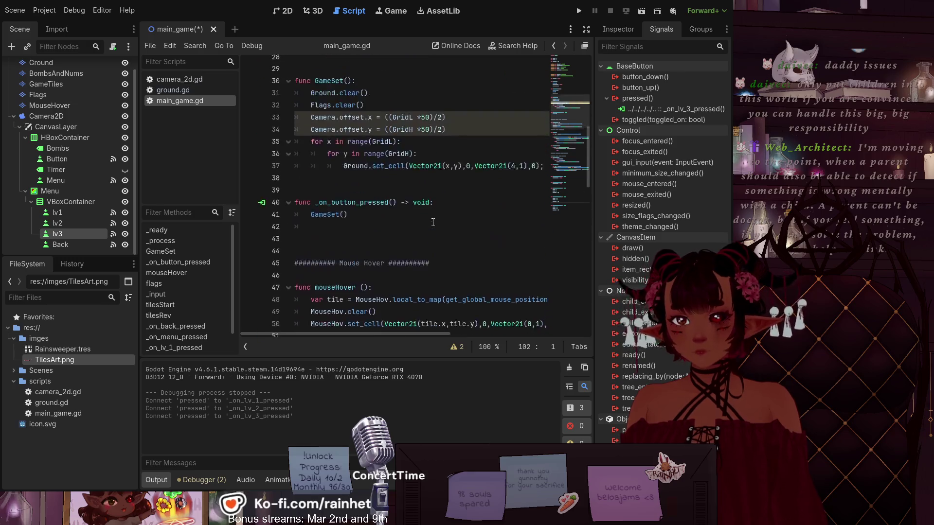
{"action": "scroll", "coordinate": [432, 223], "scroll_direction": "up", "scroll_amount": 2}
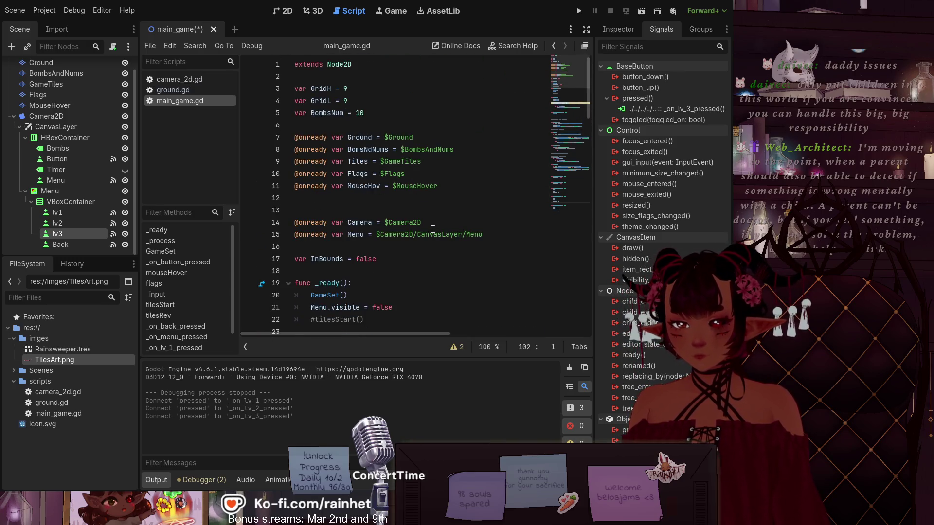
{"action": "scroll", "coordinate": [436, 233], "scroll_direction": "down", "scroll_amount": 20}
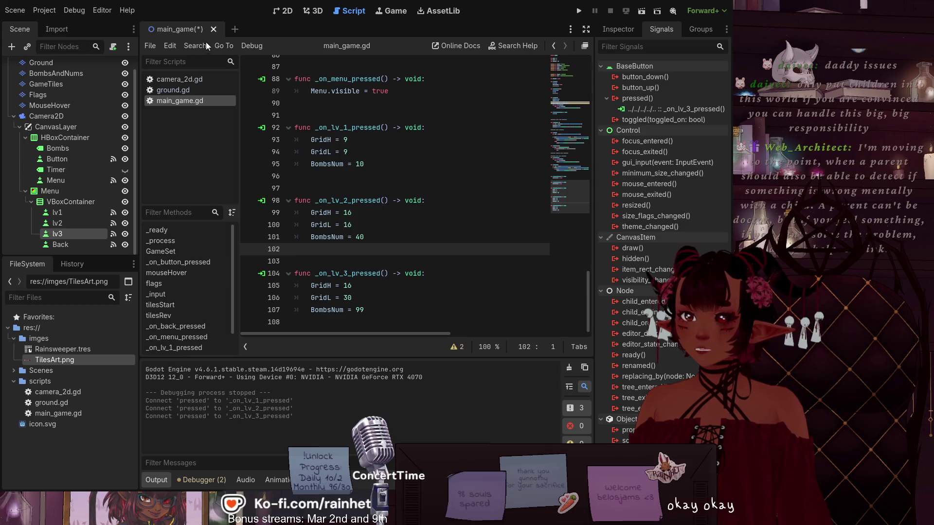
{"action": "key", "text": "ctrl+s"}
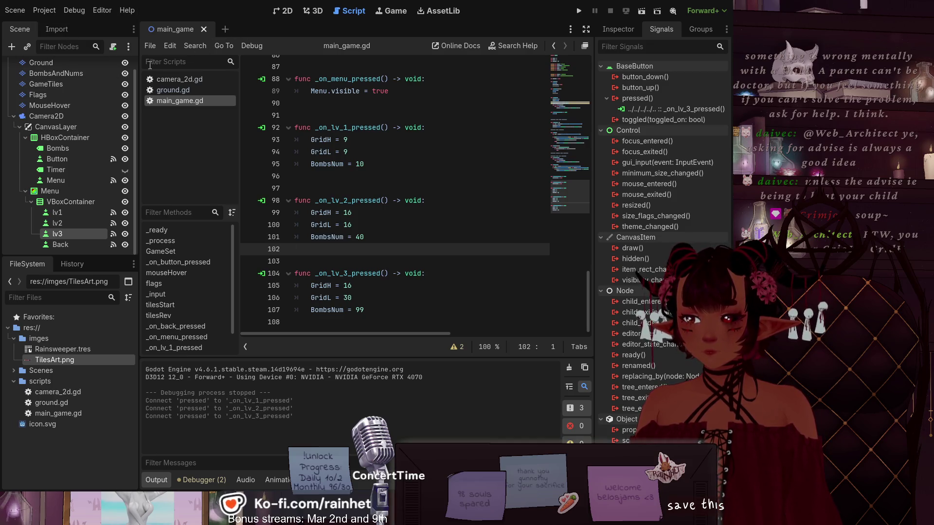
{"action": "scroll", "coordinate": [69, 192], "scroll_direction": "up", "scroll_amount": 1}
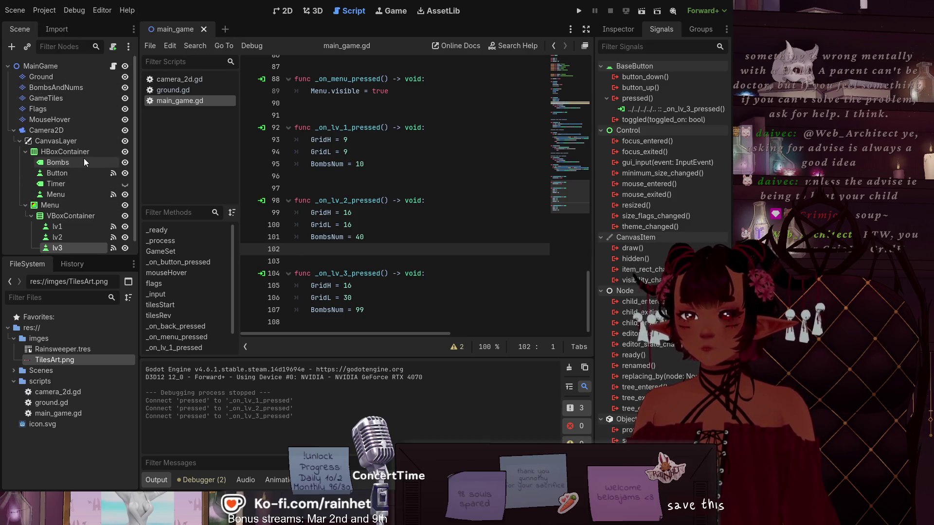